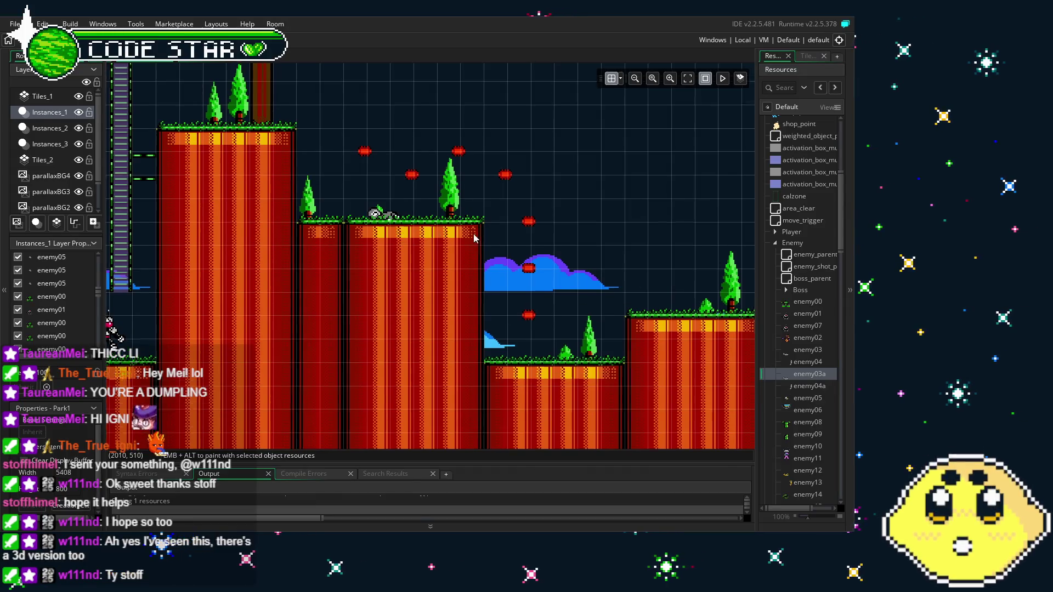
Drag enemy04a from the Enemy group onto the tall pillar above the first raised platform.
scroll(423, 269, up, 3)
scroll(441, 309, right, 1)
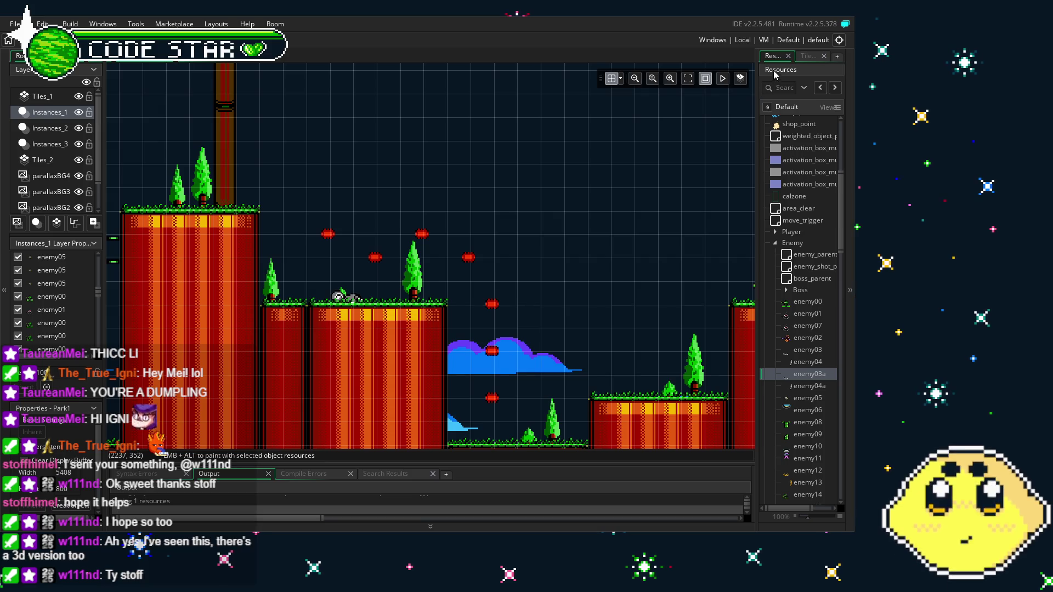
scroll(819, 347, down, 5)
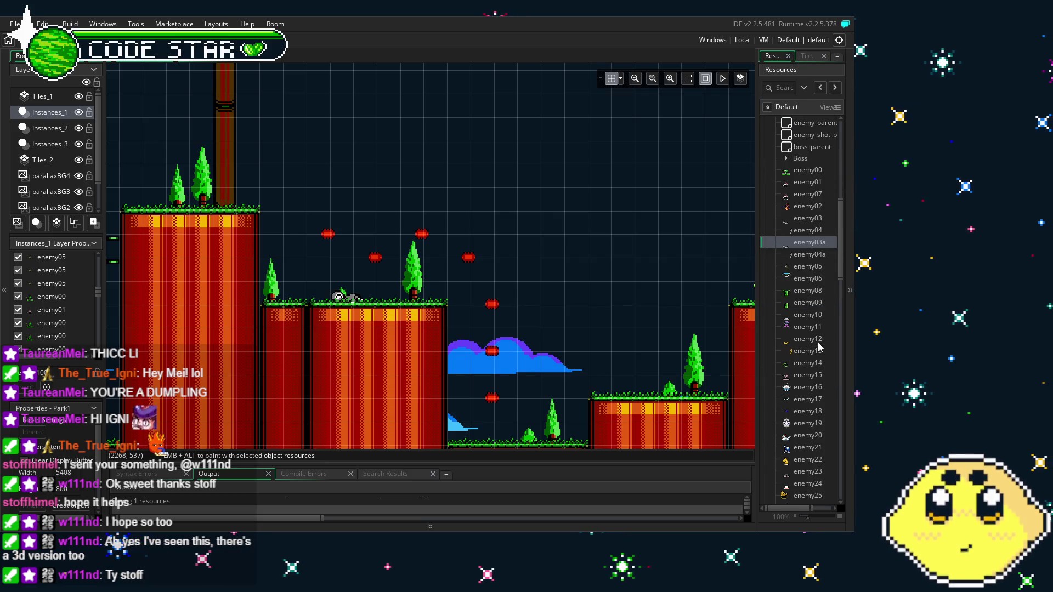
scroll(819, 347, down, 2)
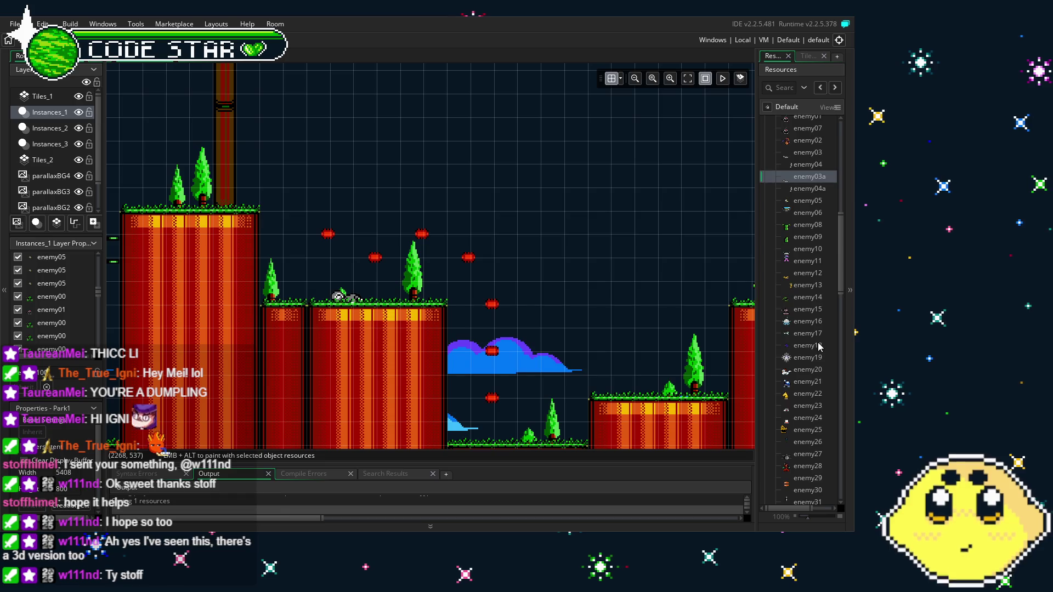
scroll(818, 346, up, 7)
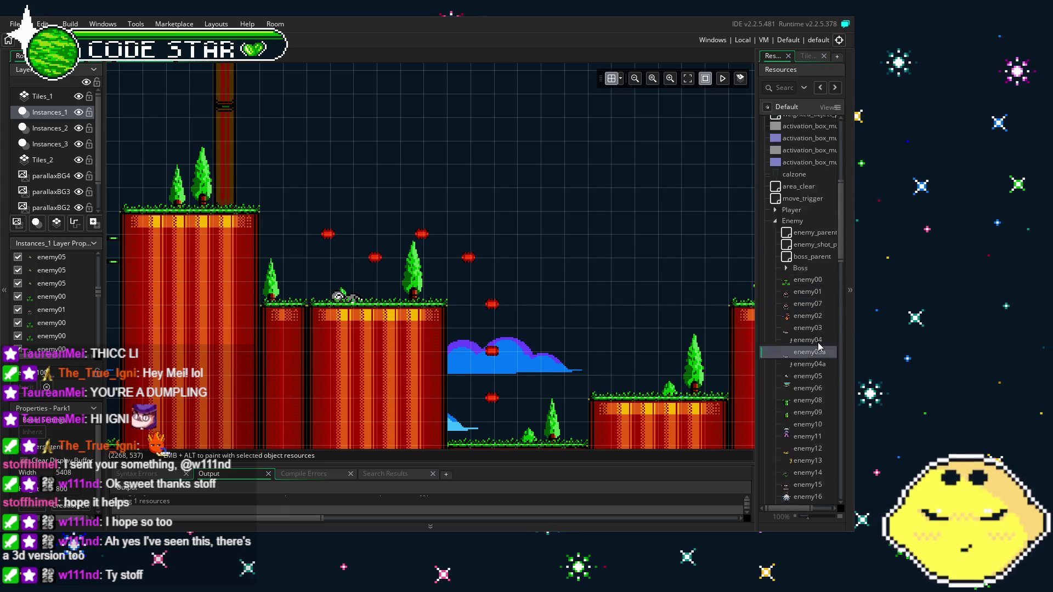
drag(494, 280, 671, 421)
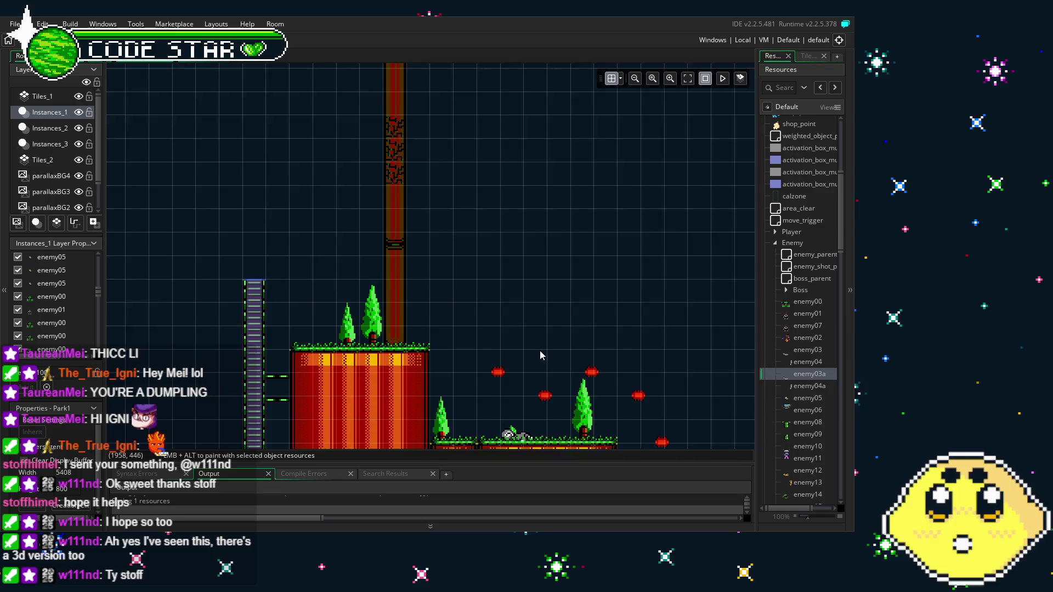
drag(809, 386, 539, 328)
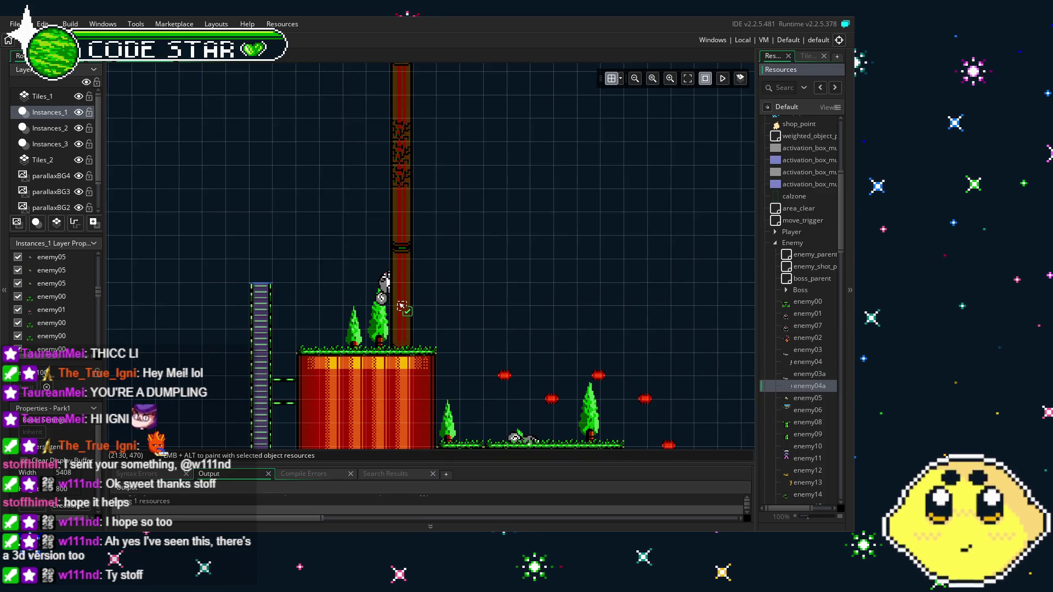
mouse_move(476, 272)
mouse_down()
mouse_move(462, 447)
mouse_move(334, 181)
mouse_move(684, 119)
mouse_move(218, 459)
mouse_up()
Collapse Enemy, expand Collision, and drop a patrol object next to the tall pillar.
scroll(772, 370, up, 6)
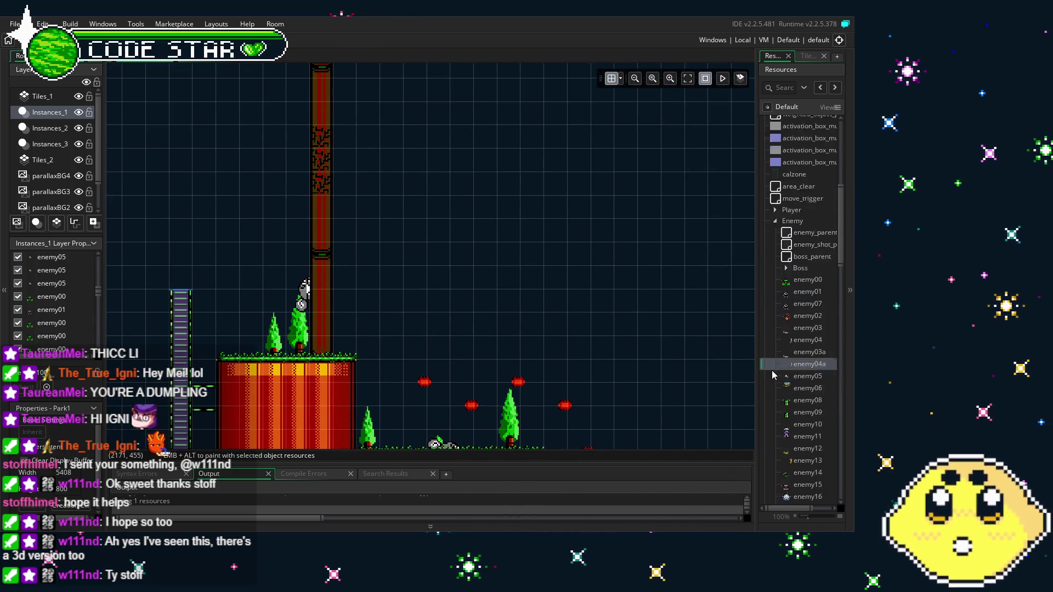
click(778, 212)
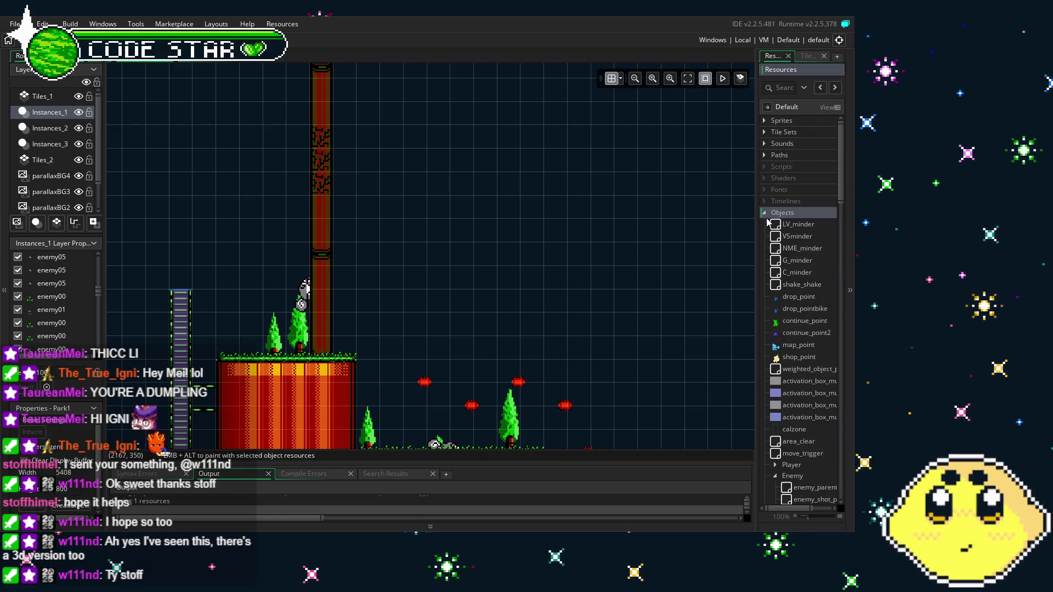
scroll(790, 263, down, 5)
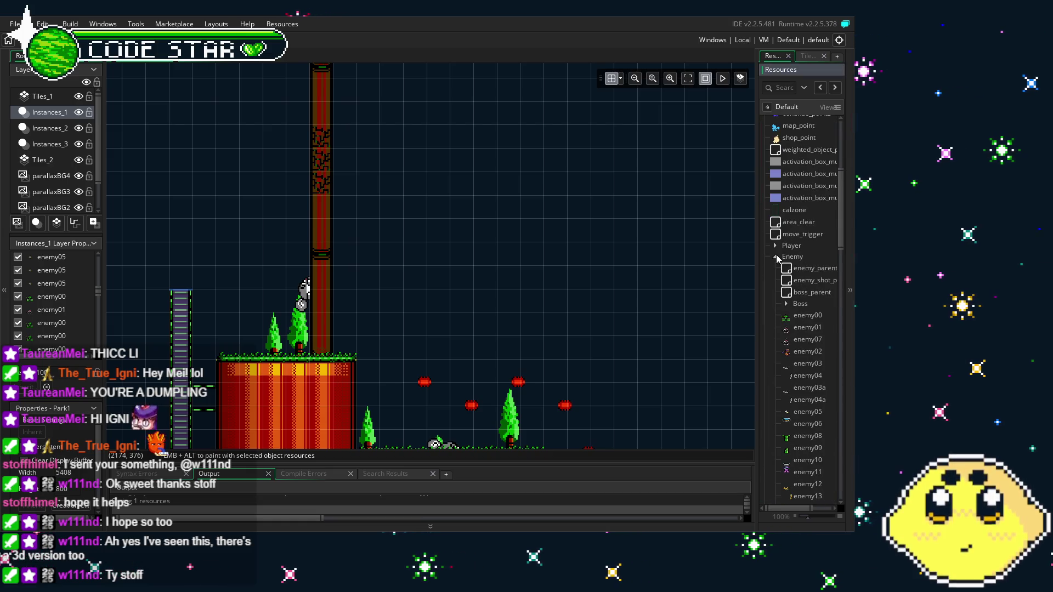
click(775, 278)
click(775, 341)
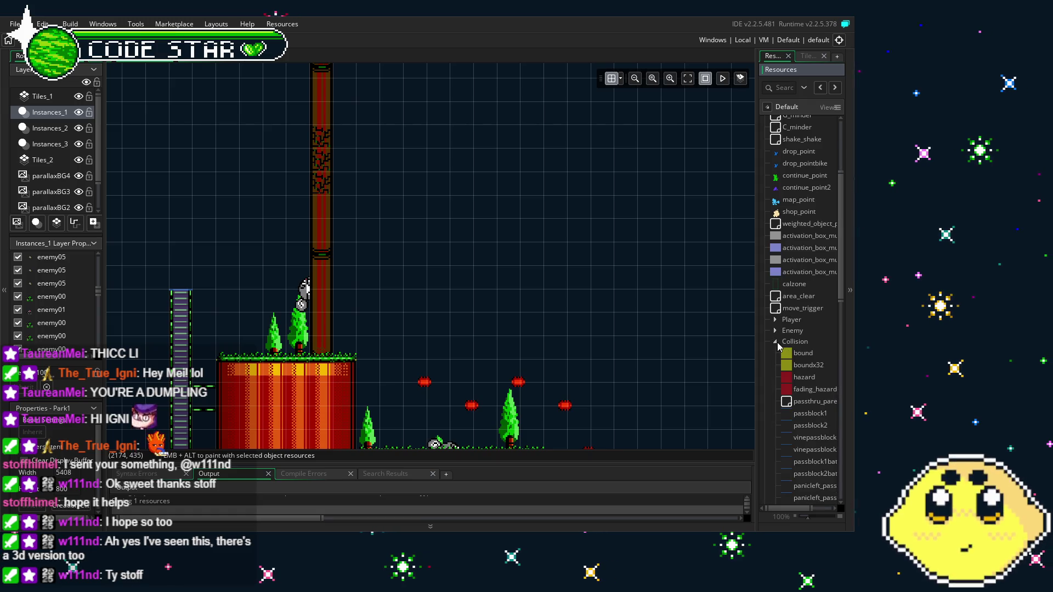
scroll(778, 342, down, 5)
mouse_move(802, 312)
mouse_down()
mouse_move(229, 206)
mouse_move(321, 160)
mouse_move(298, 202)
mouse_move(218, 167)
mouse_up()
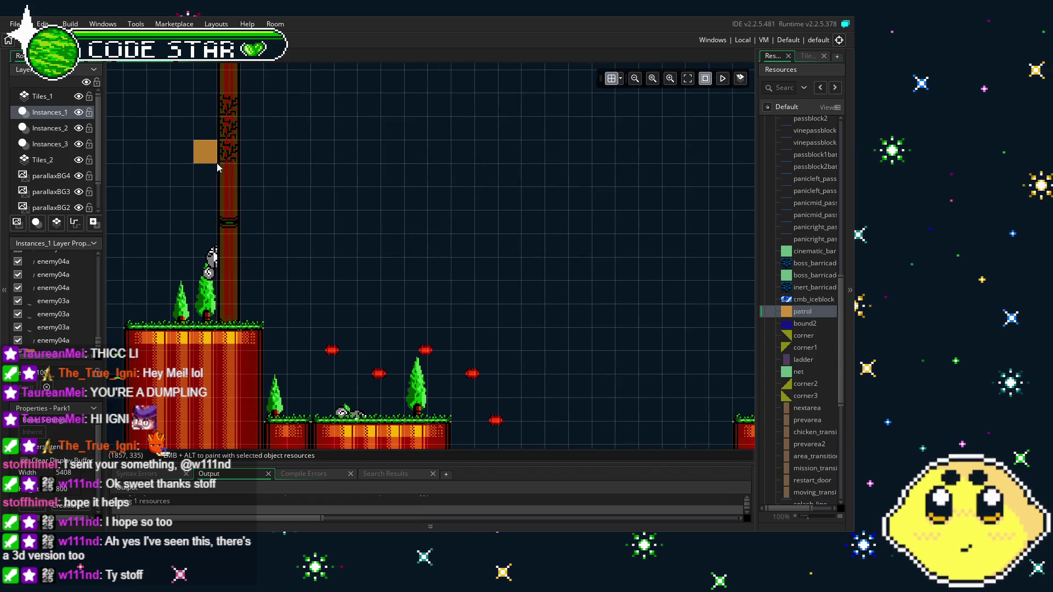
Move the new patrol marker into the gap above the cloud, nudging it slightly lower.
click(213, 160)
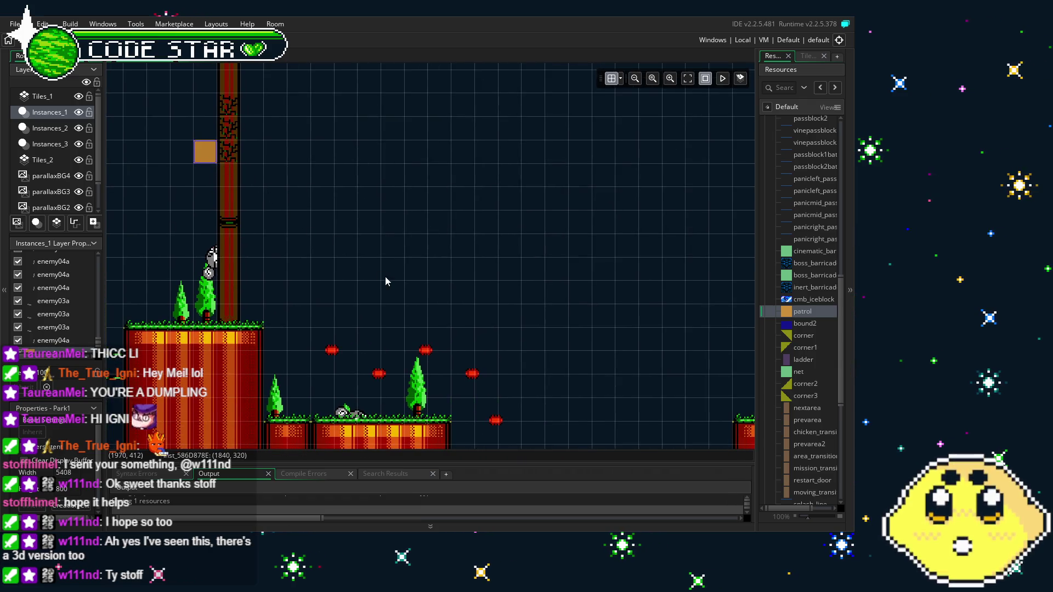
mouse_move(438, 279)
mouse_down()
mouse_move(254, 179)
mouse_move(401, 173)
mouse_move(492, 186)
mouse_move(553, 225)
mouse_up()
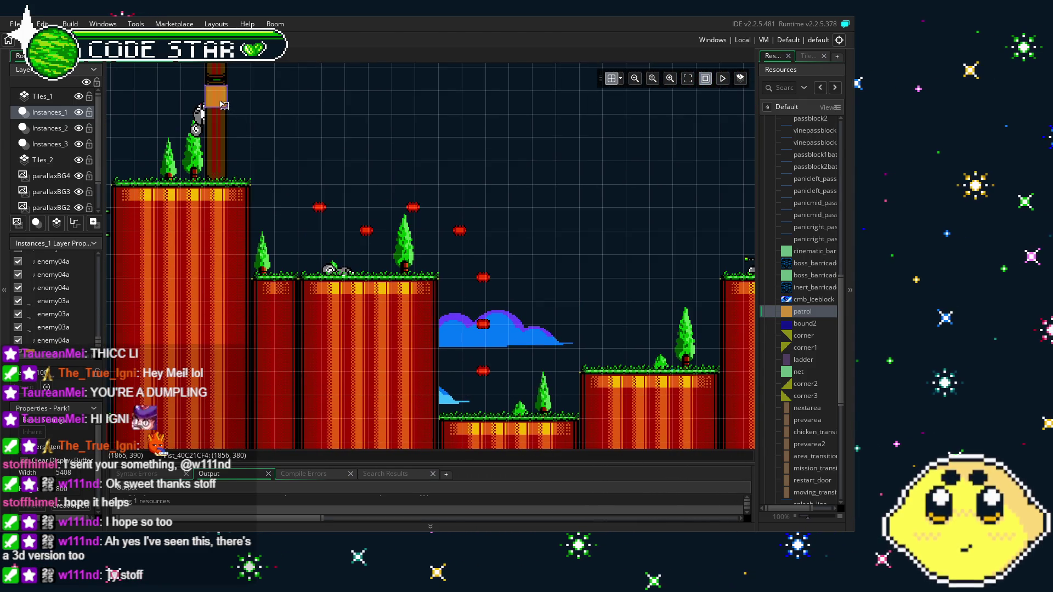
mouse_move(217, 97)
mouse_down()
mouse_move(427, 243)
mouse_move(450, 243)
mouse_up()
drag(465, 286, 465, 292)
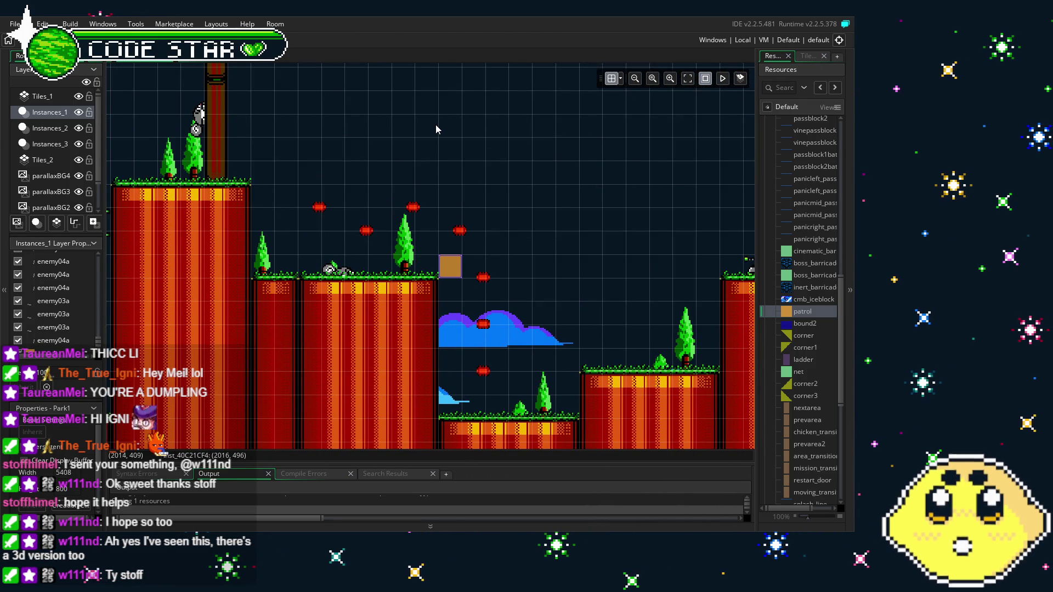
scroll(436, 129, down, 2)
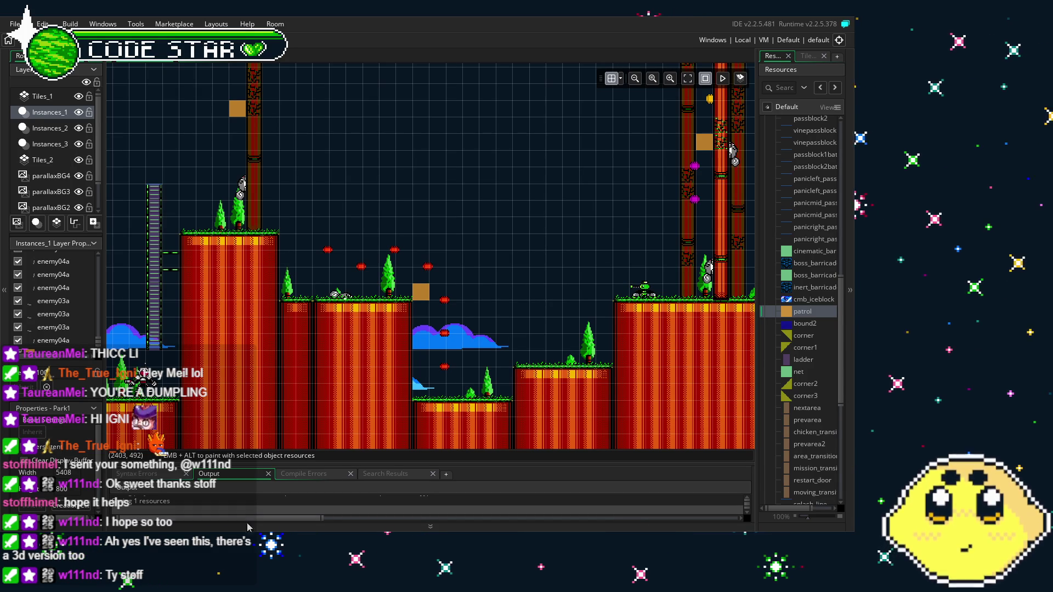
Pan across the room to check the enemy04a and patrol marker placements on the pillars.
drag(284, 353, 410, 328)
mouse_move(208, 336)
mouse_down()
mouse_move(338, 333)
mouse_move(282, 288)
mouse_move(424, 310)
mouse_move(313, 360)
mouse_up()
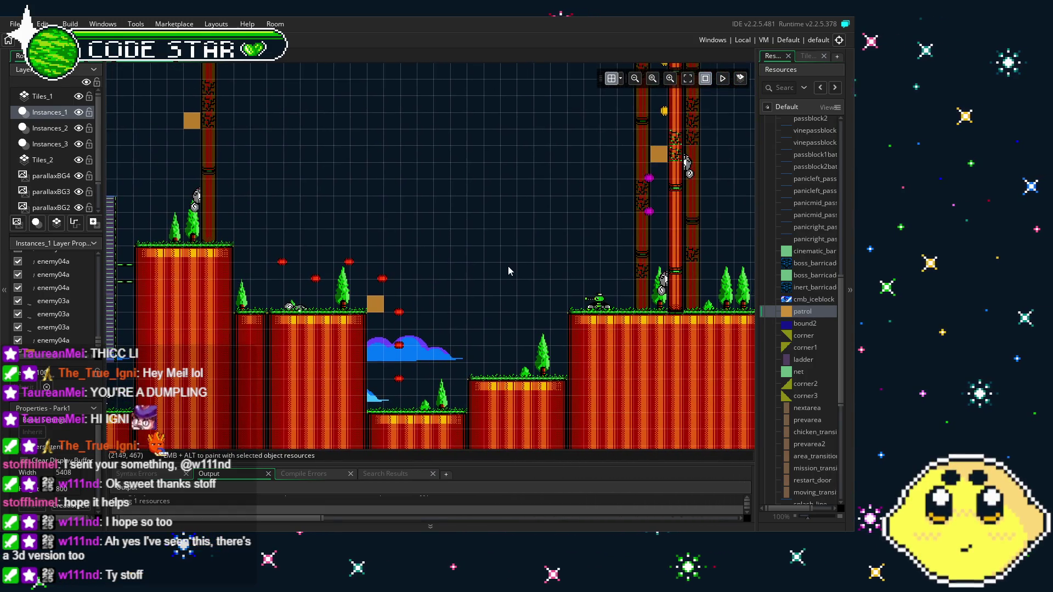
mouse_move(508, 265)
mouse_down()
mouse_move(416, 252)
mouse_move(617, 253)
mouse_move(565, 271)
mouse_move(603, 263)
mouse_move(493, 257)
mouse_move(572, 241)
mouse_move(369, 228)
mouse_move(200, 242)
mouse_up()
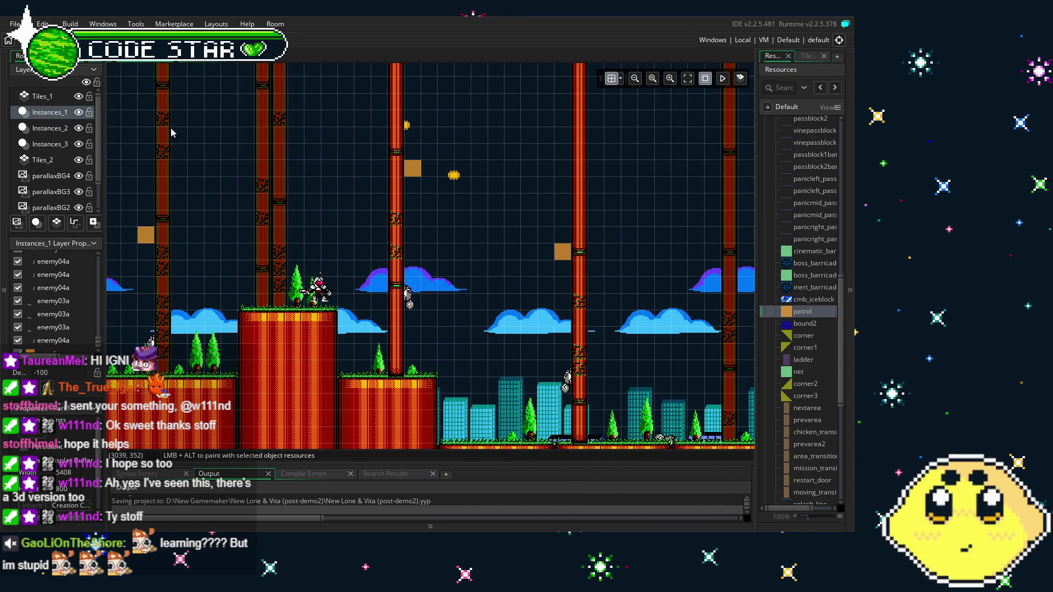
mouse_move(290, 328)
mouse_down()
mouse_move(429, 276)
mouse_move(574, 276)
mouse_move(572, 321)
mouse_up()
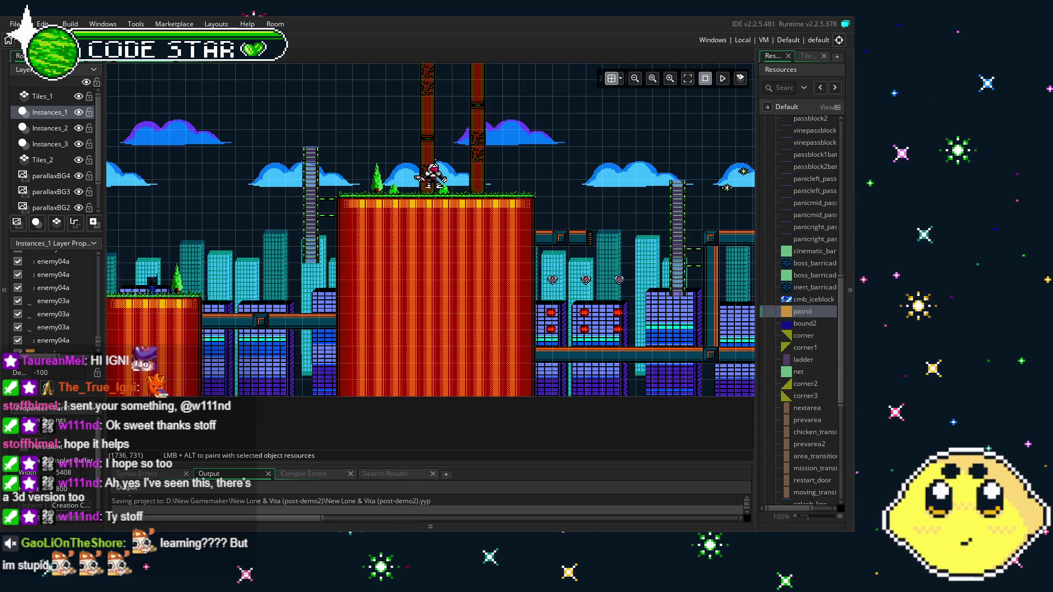
Pan right to the green block tower and drop a patrol marker beside the pillar on its left.
drag(403, 434, 662, 360)
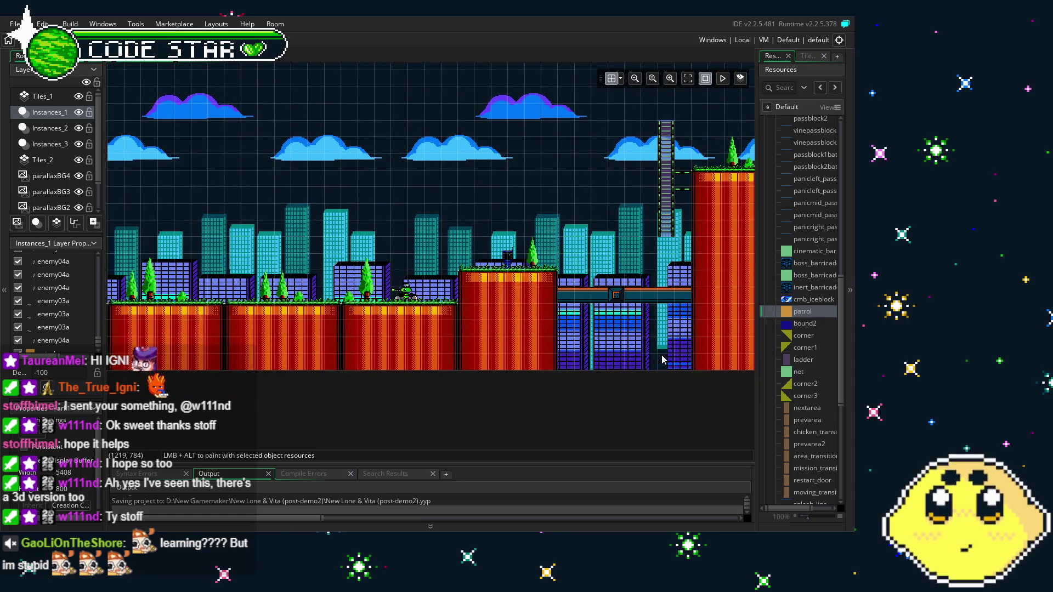
scroll(653, 360, right, 5)
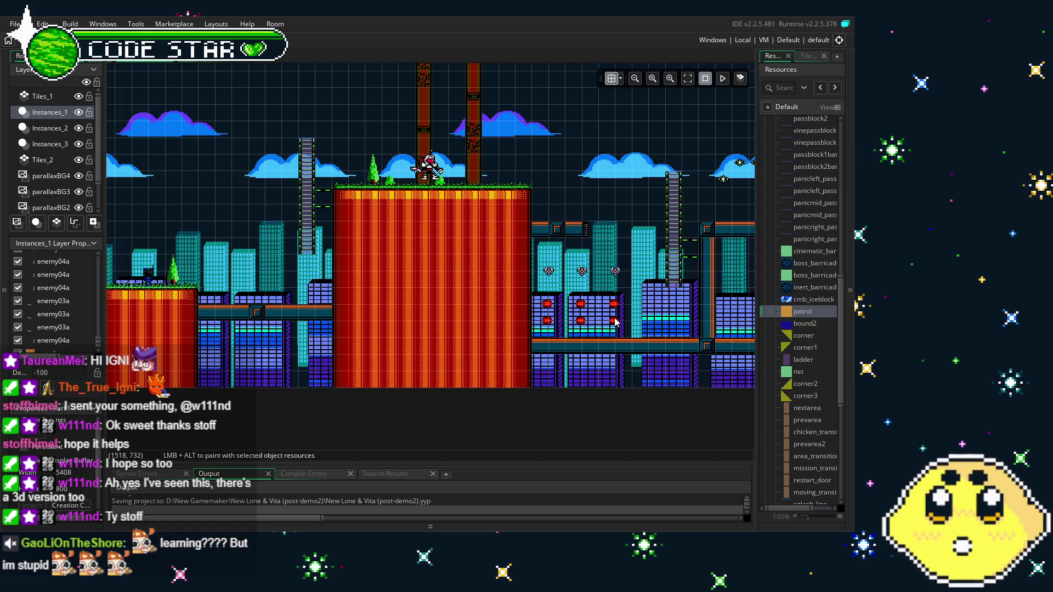
drag(615, 322, 380, 311)
scroll(380, 311, right, 5)
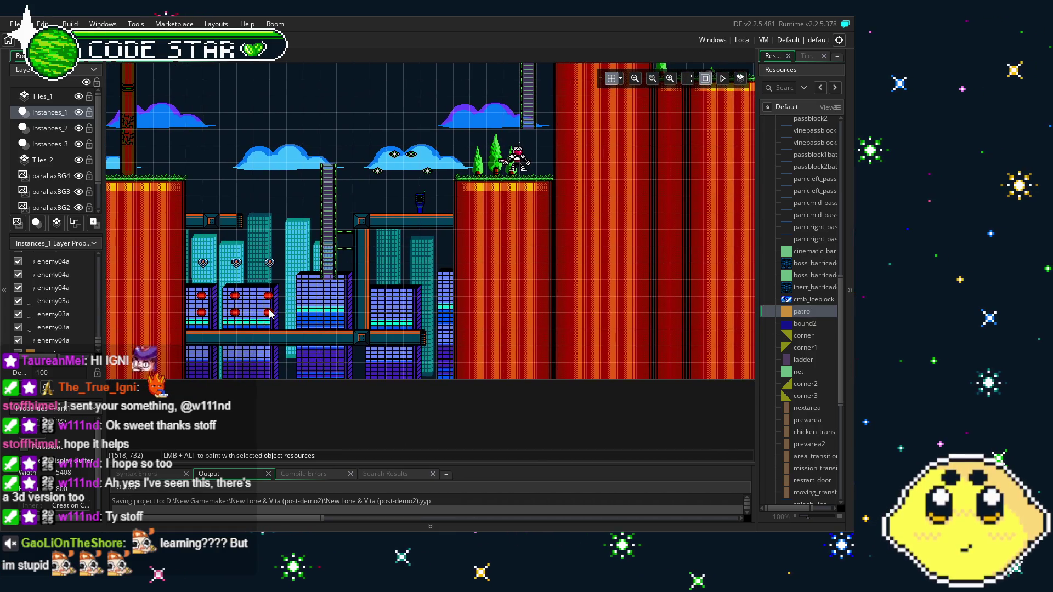
scroll(410, 330, up, 2)
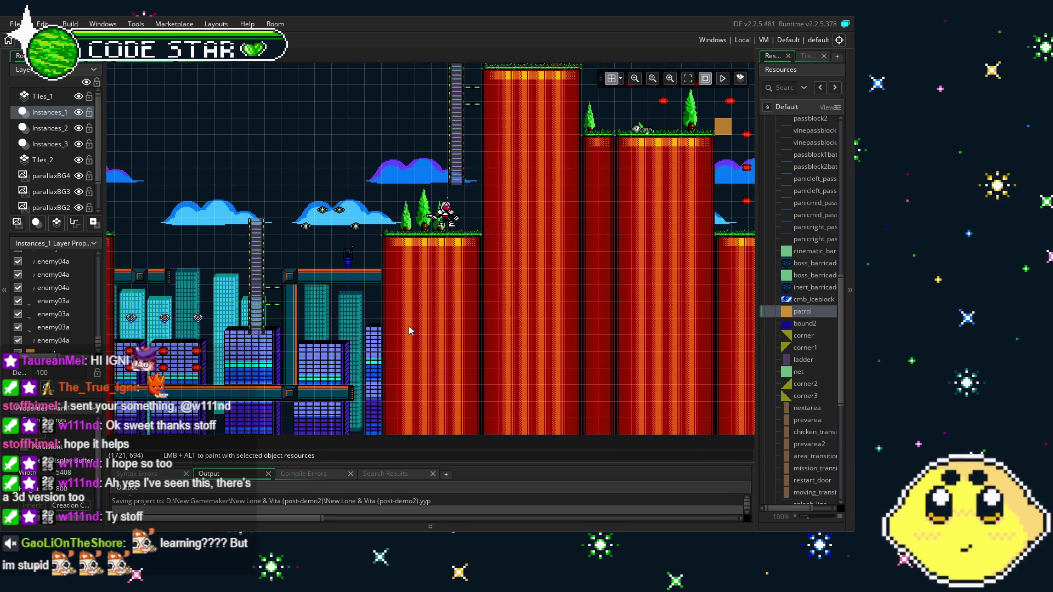
scroll(410, 330, right, 4)
scroll(410, 330, up, 3)
scroll(414, 365, right, 2)
scroll(413, 365, right, 1)
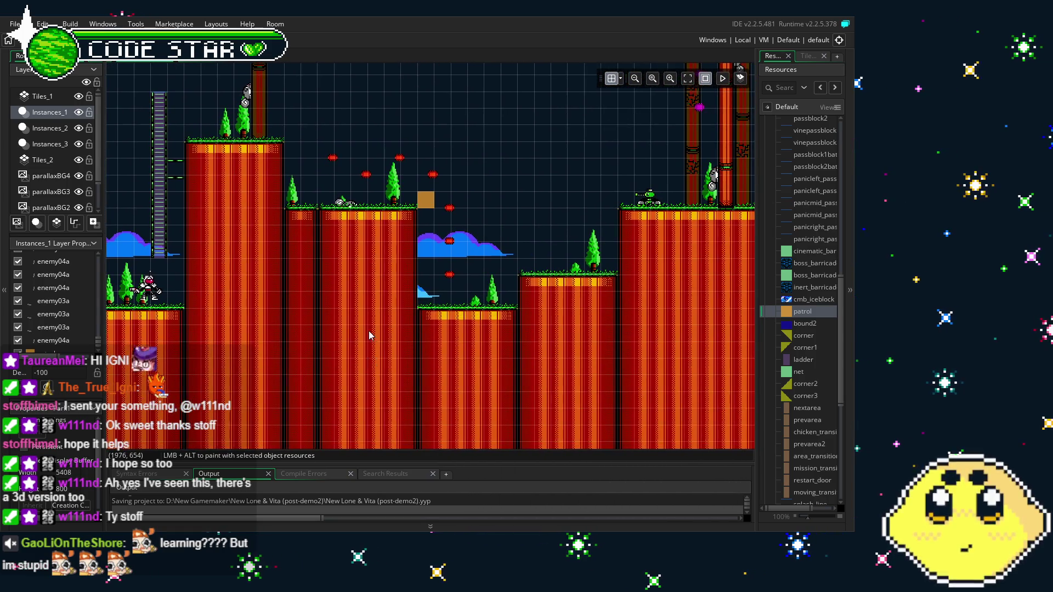
scroll(635, 346, right, 10)
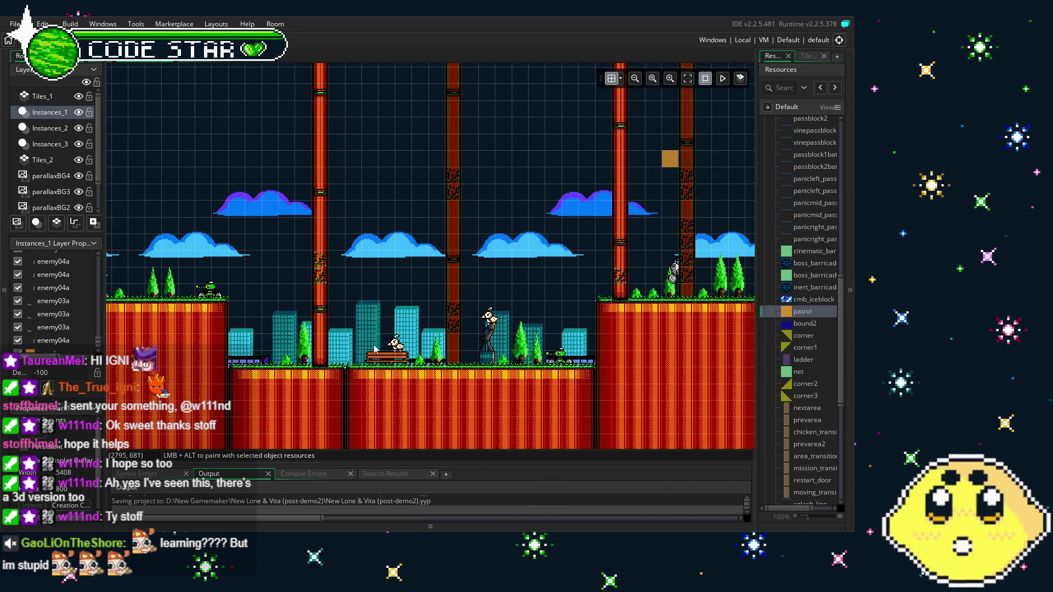
scroll(599, 377, right, 4)
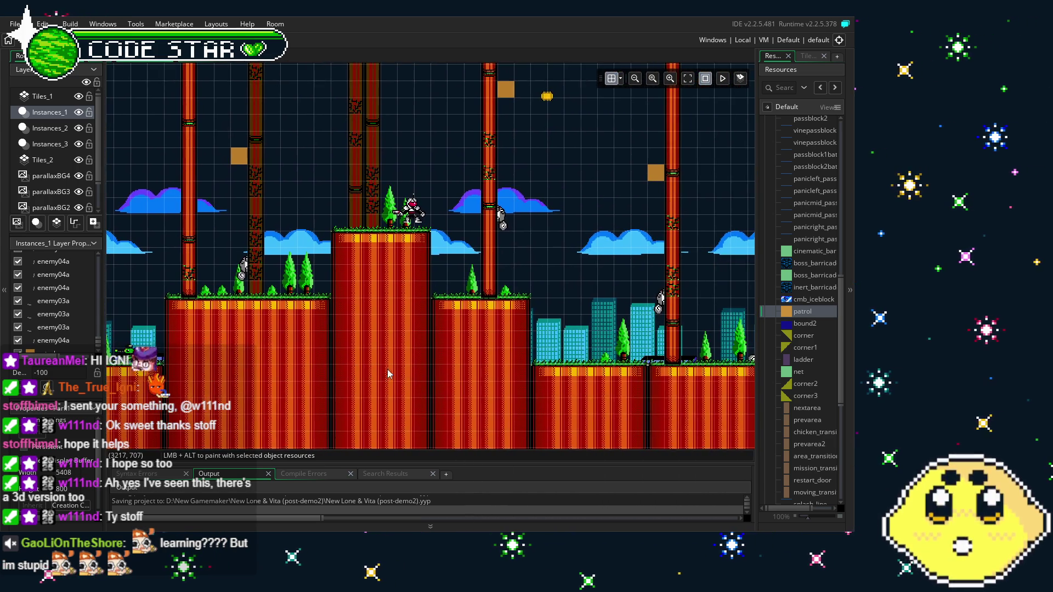
scroll(378, 380, right, 3)
scroll(399, 383, right, 2)
scroll(398, 383, right, 9)
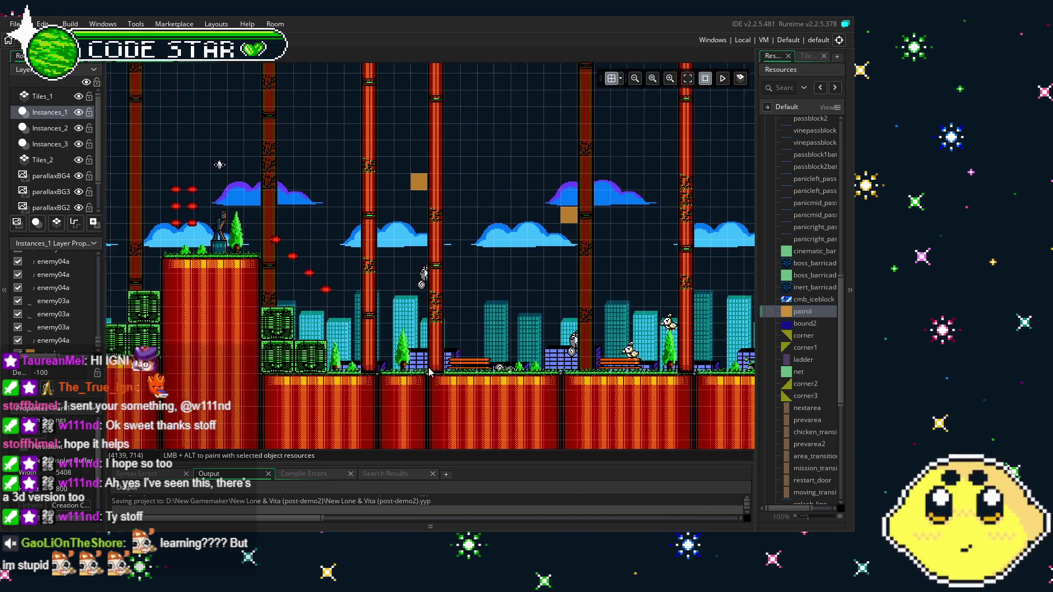
scroll(361, 375, right, 3)
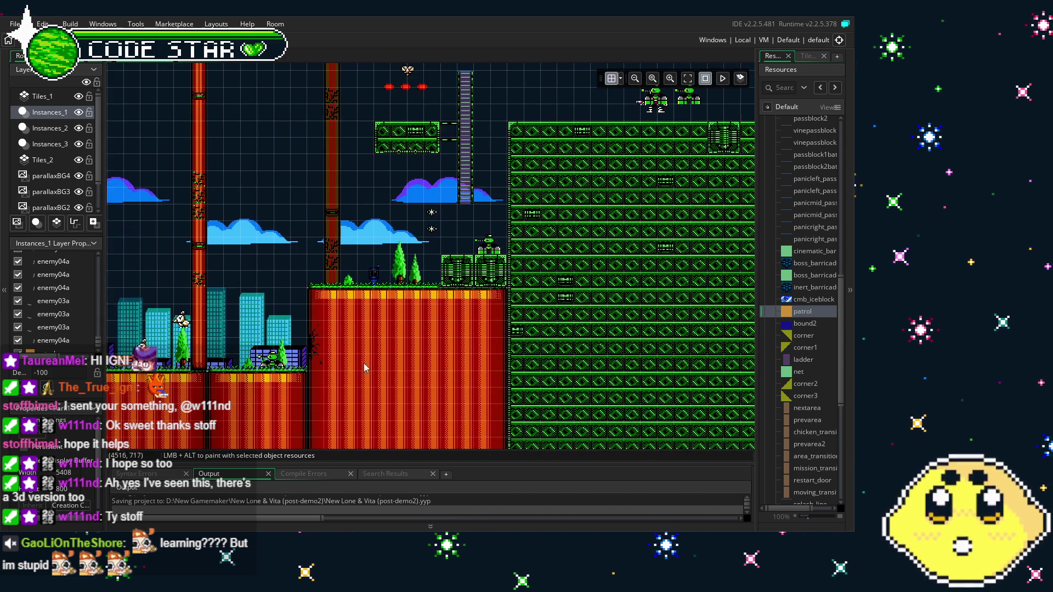
scroll(283, 398, left, 1)
scroll(284, 398, up, 1)
scroll(284, 398, left, 1)
scroll(463, 283, right, 2)
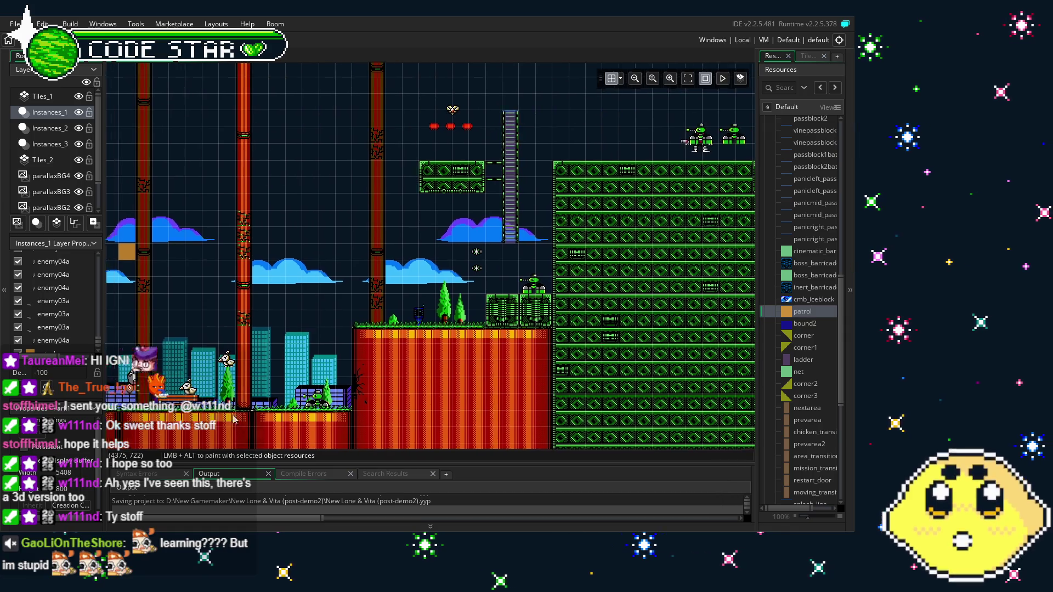
mouse_move(462, 283)
mouse_down()
mouse_move(336, 353)
mouse_move(497, 320)
mouse_up()
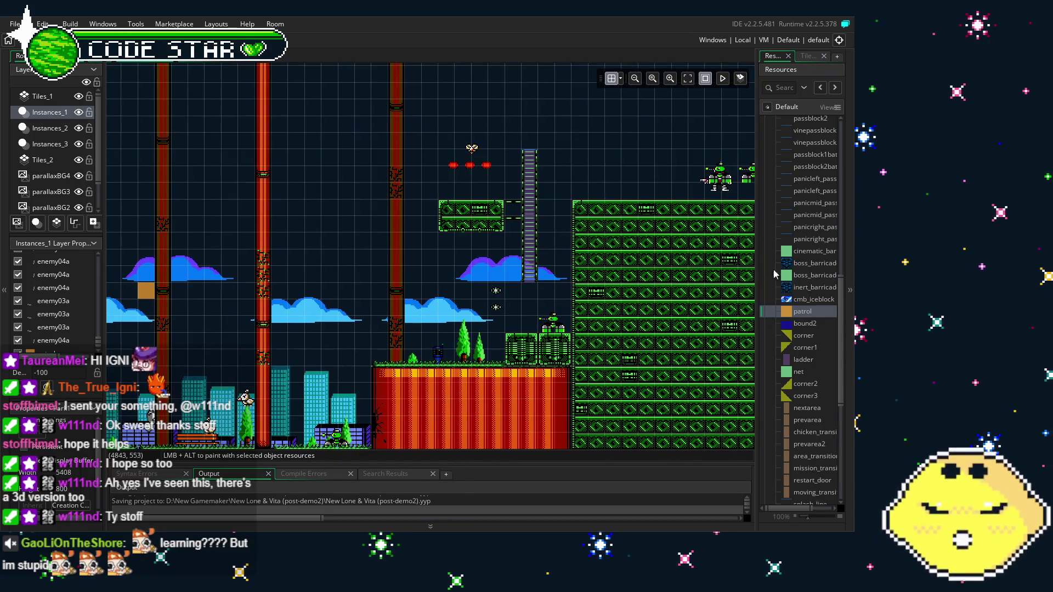
scroll(806, 335, up, 2)
mouse_move(803, 355)
mouse_down()
mouse_move(604, 285)
mouse_move(377, 255)
mouse_move(415, 247)
mouse_up()
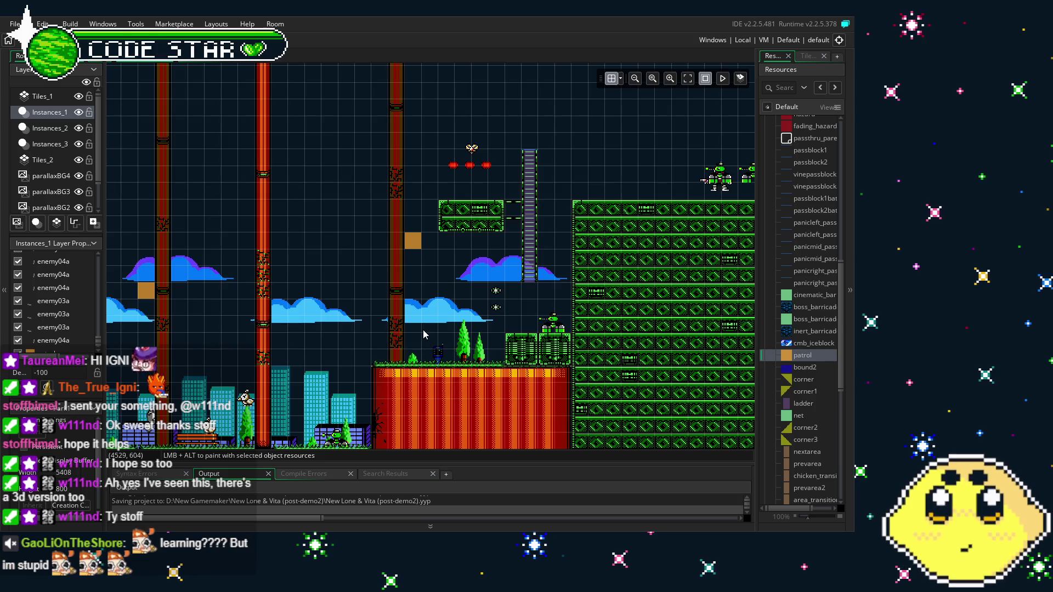
Swap Collision for the Enemy group and place an enemy04a instance by the pillar.
scroll(797, 344, up, 6)
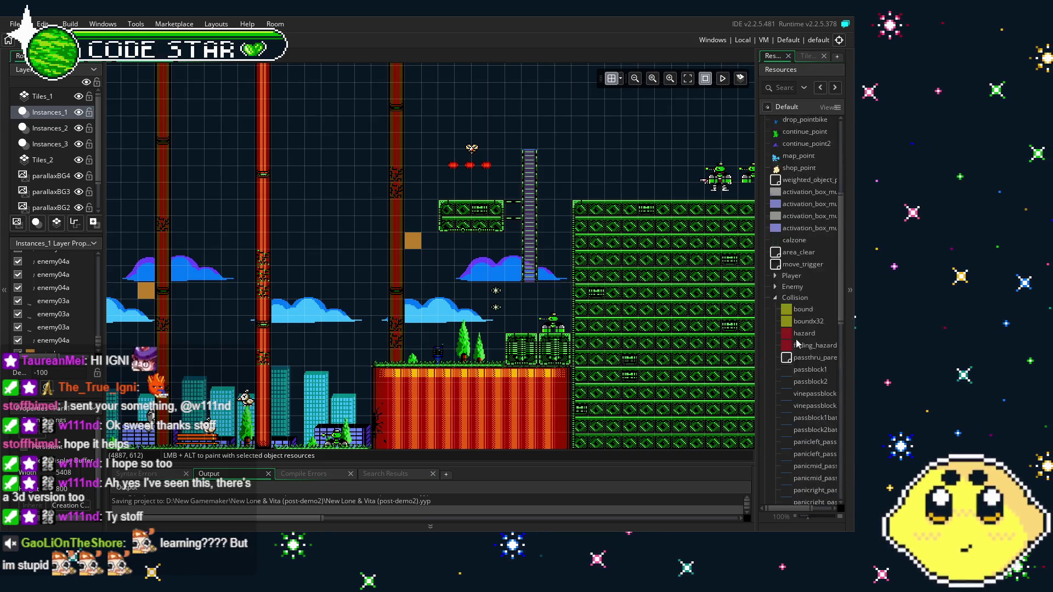
scroll(797, 344, up, 4)
click(776, 450)
click(776, 440)
scroll(798, 334, down, 7)
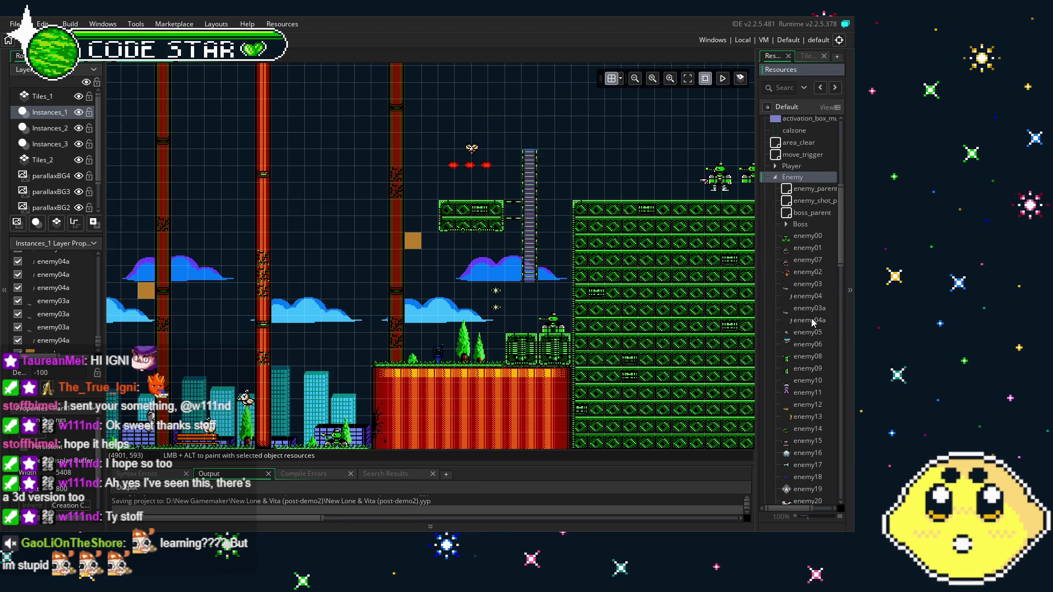
drag(812, 322, 417, 335)
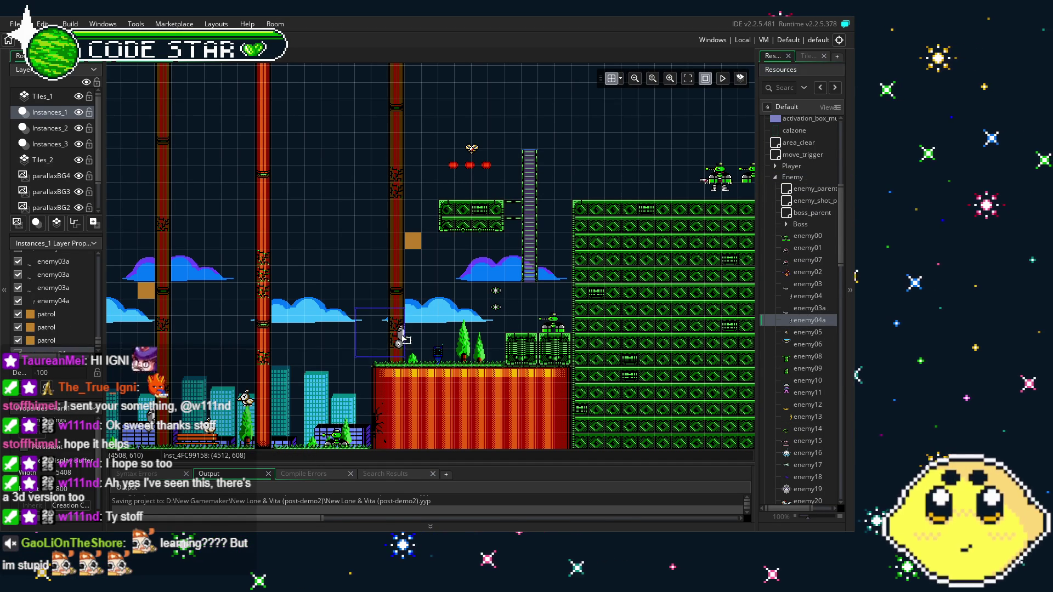
Mirror the enemy04a horizontally and enlarge it slightly upward.
drag(352, 331, 462, 331)
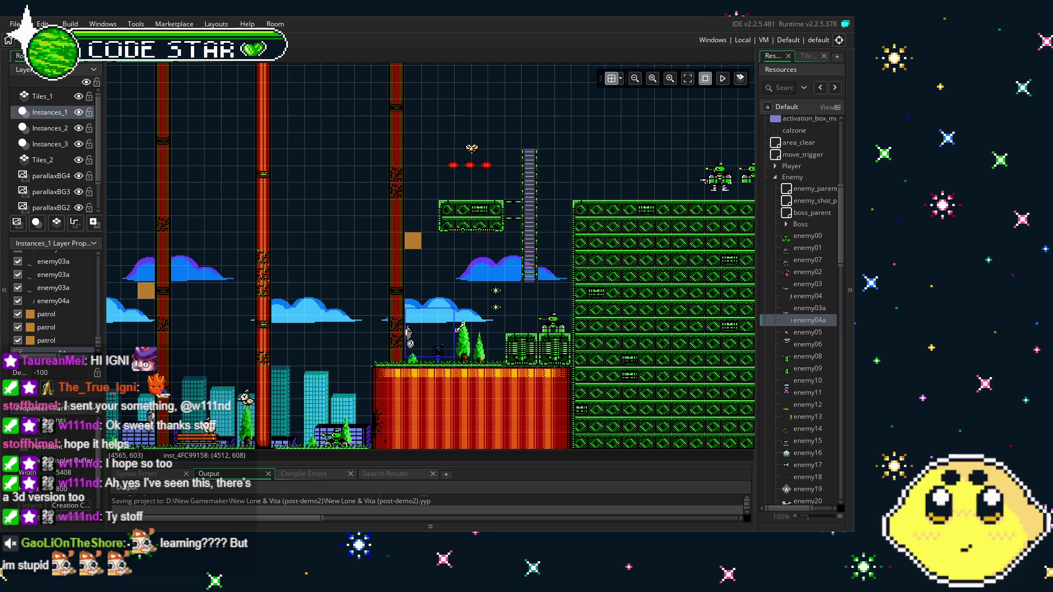
scroll(390, 340, down, 3)
scroll(390, 340, down, 2)
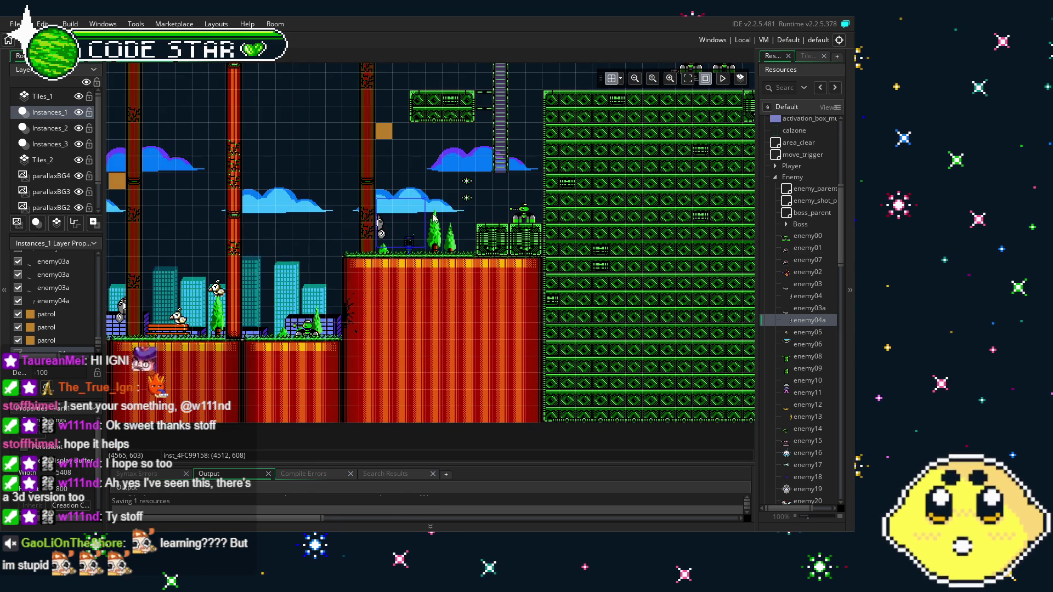
drag(424, 199, 442, 183)
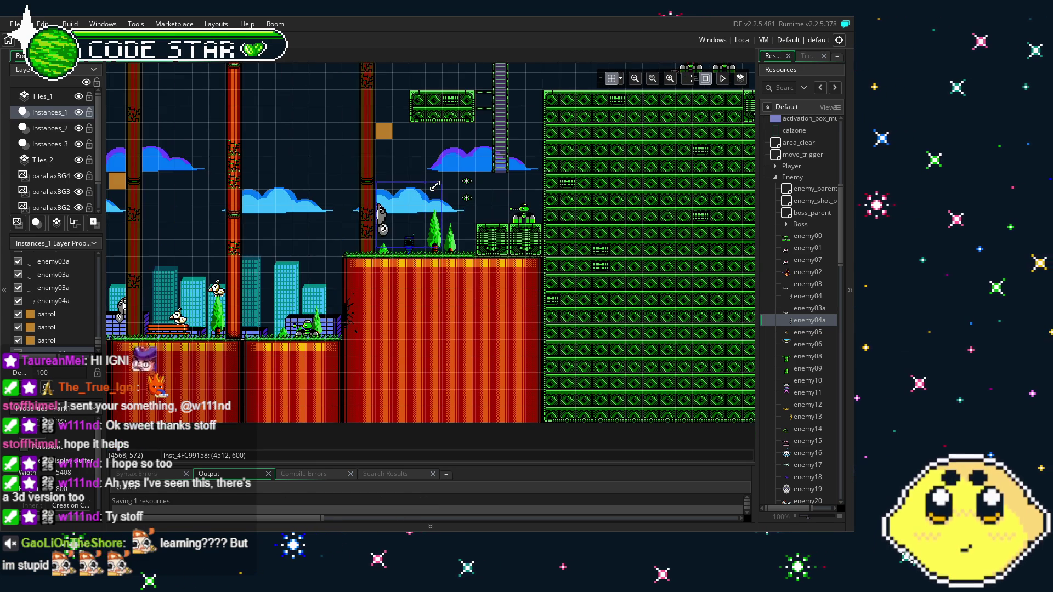
scroll(341, 220, up, 3)
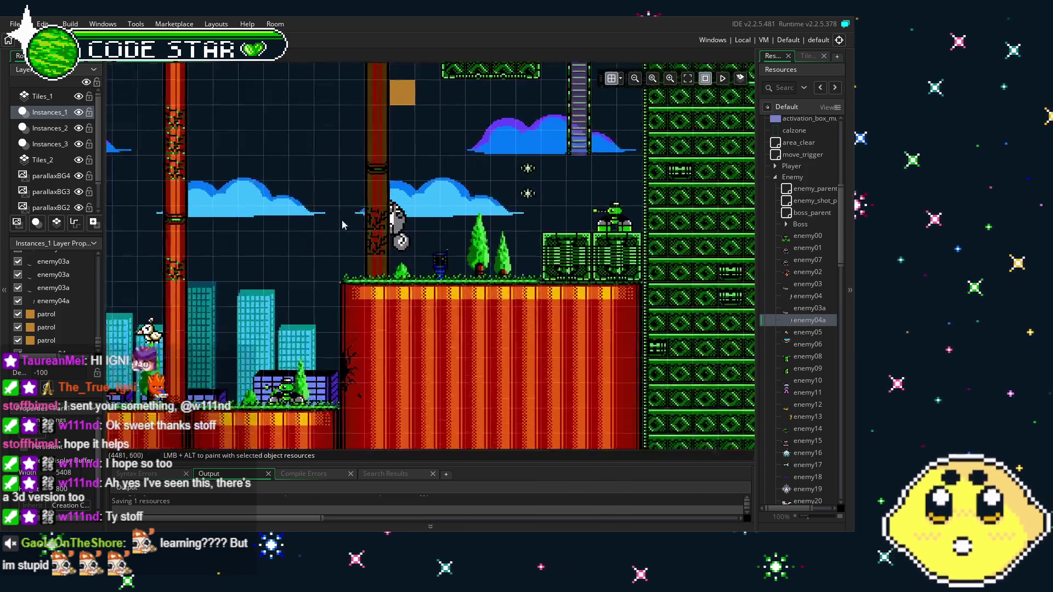
drag(341, 219, 239, 263)
scroll(240, 263, down, 1)
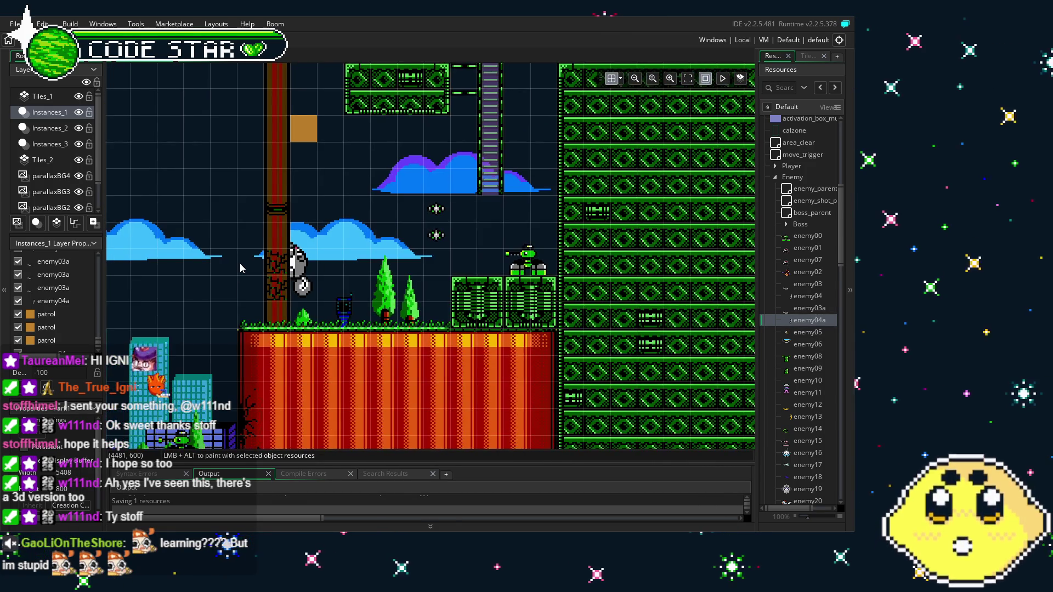
drag(261, 286, 311, 297)
scroll(311, 296, down, 1)
scroll(311, 297, down, 2)
scroll(311, 296, right, 5)
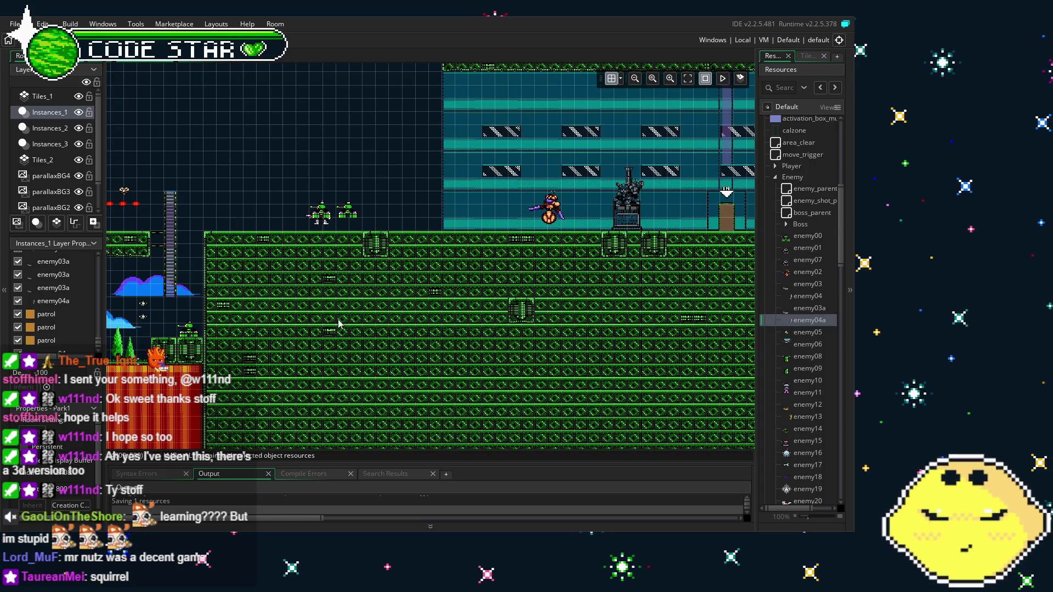
drag(339, 323, 228, 373)
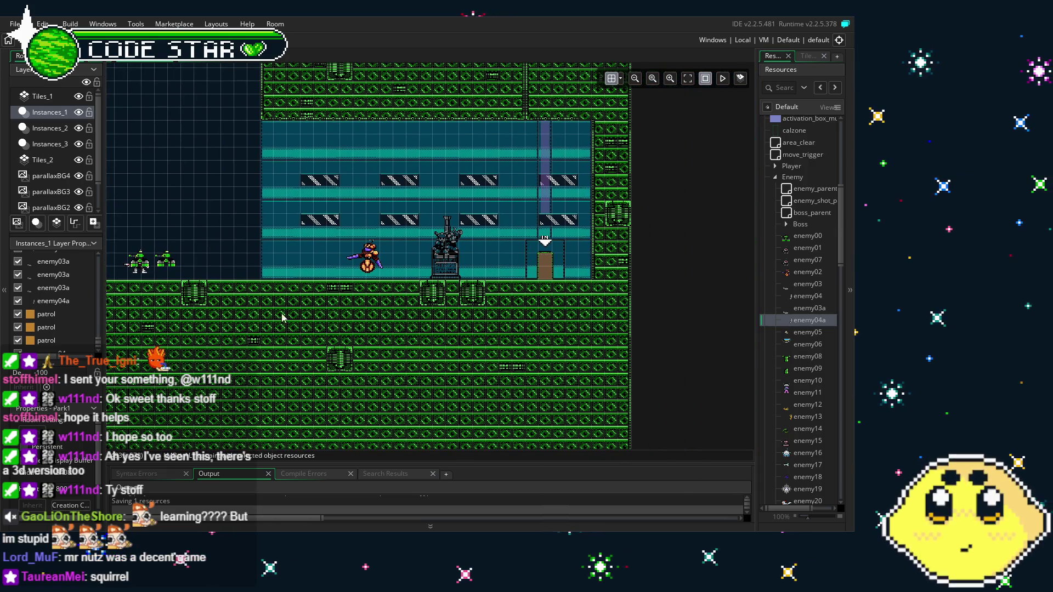
mouse_move(230, 339)
mouse_down()
mouse_move(537, 240)
mouse_move(648, 269)
mouse_up()
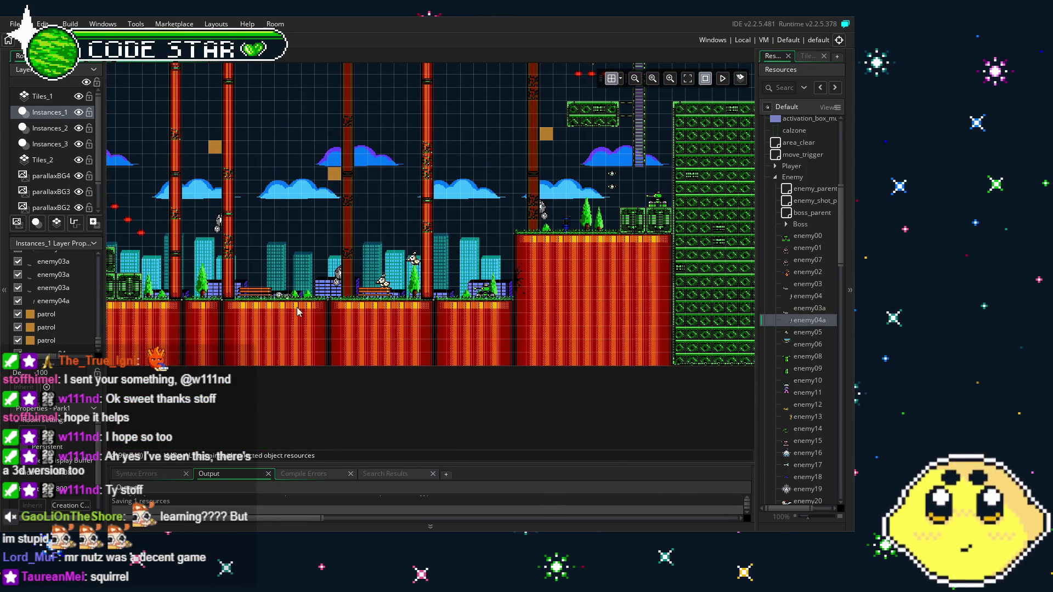
mouse_move(356, 304)
mouse_down()
mouse_move(221, 343)
mouse_move(366, 371)
mouse_up()
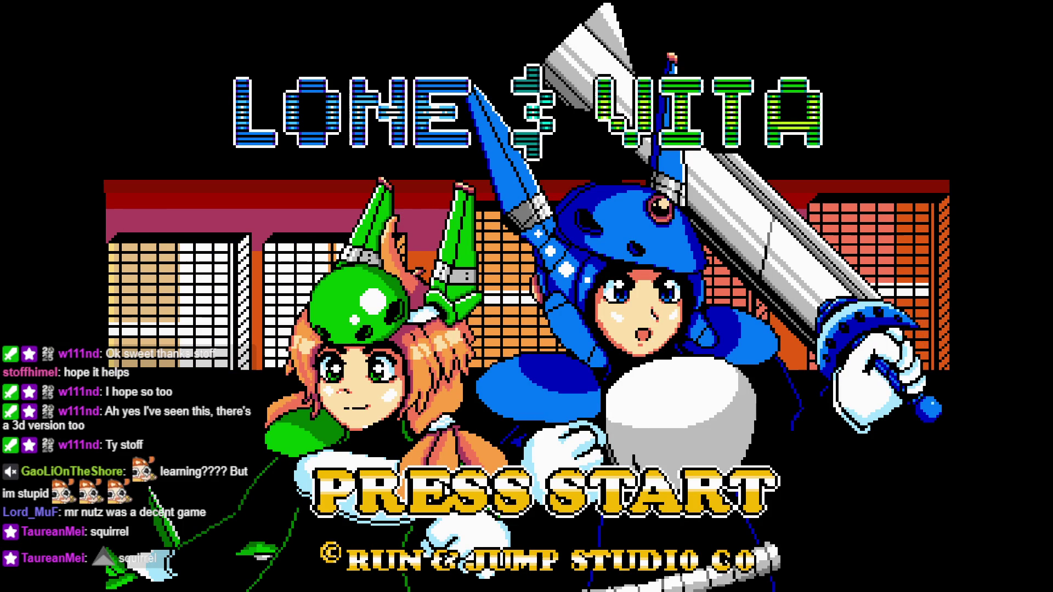
Start a solo game from the title screen, quitting and restarting it once.
key(Return)
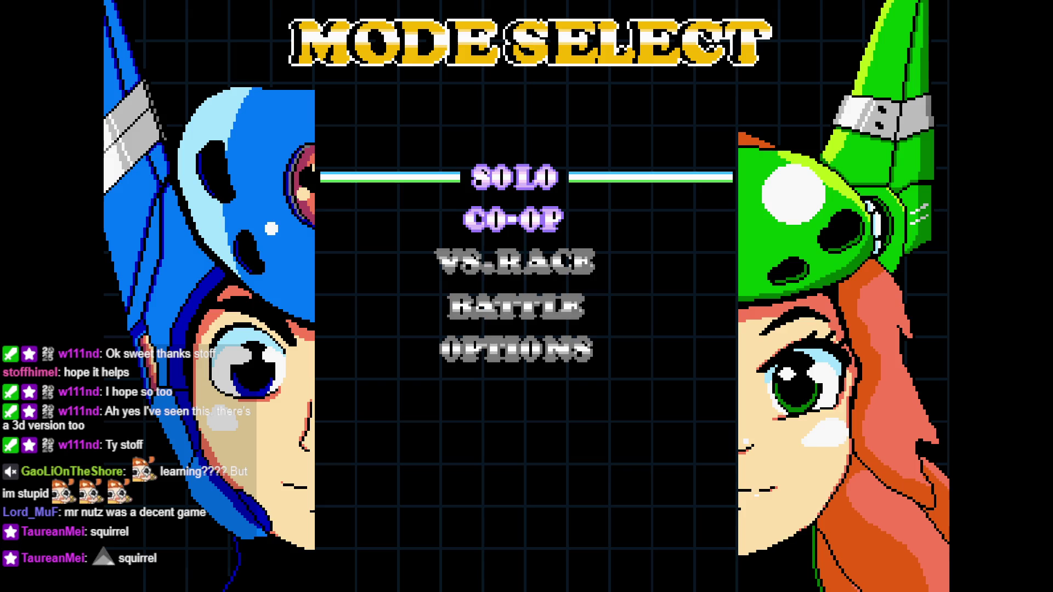
key(Return)
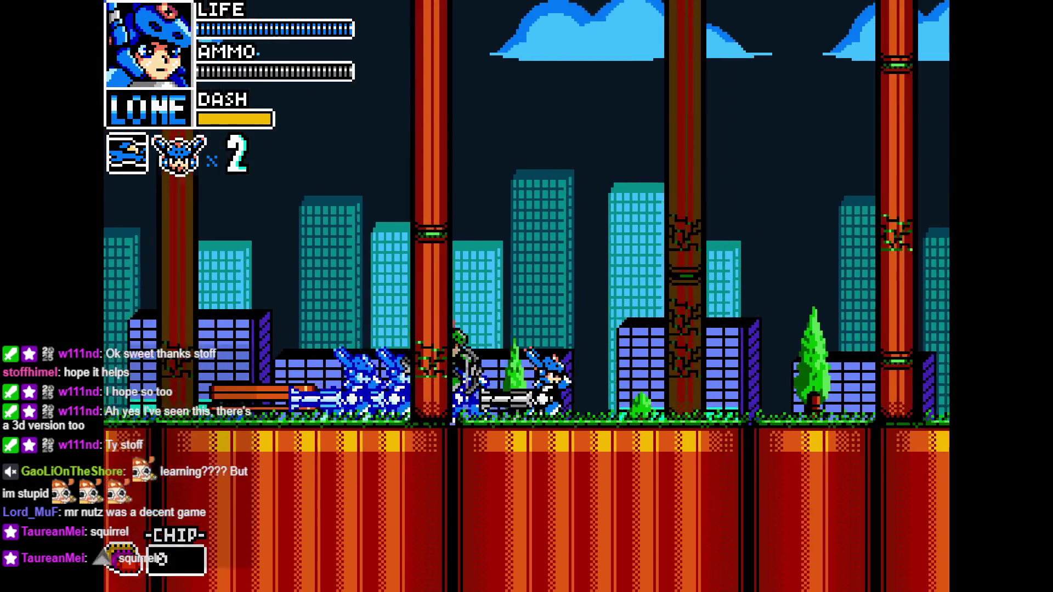
key(Right)
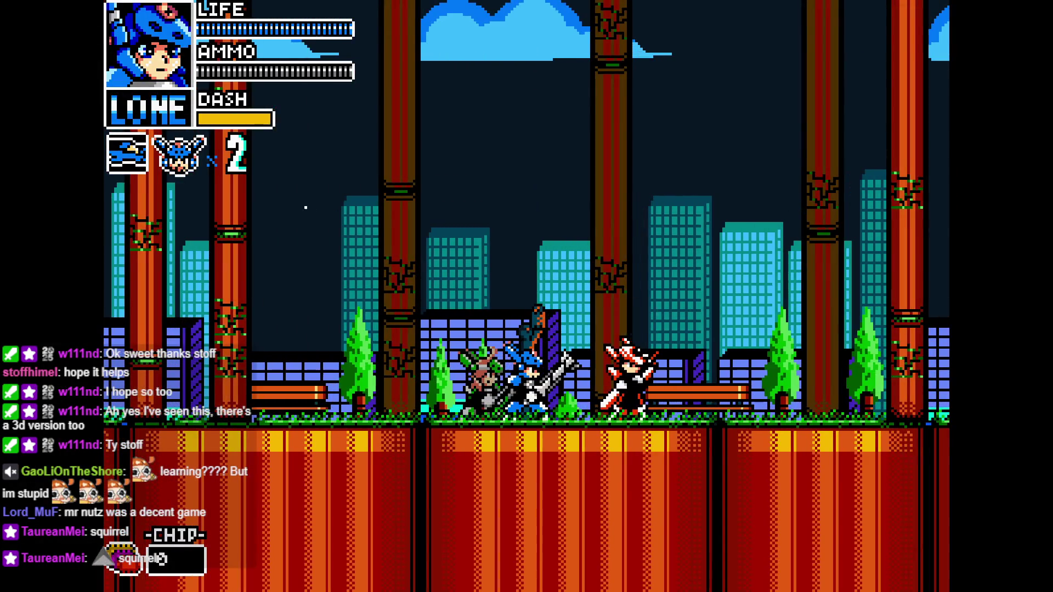
key(Escape)
key(Return)
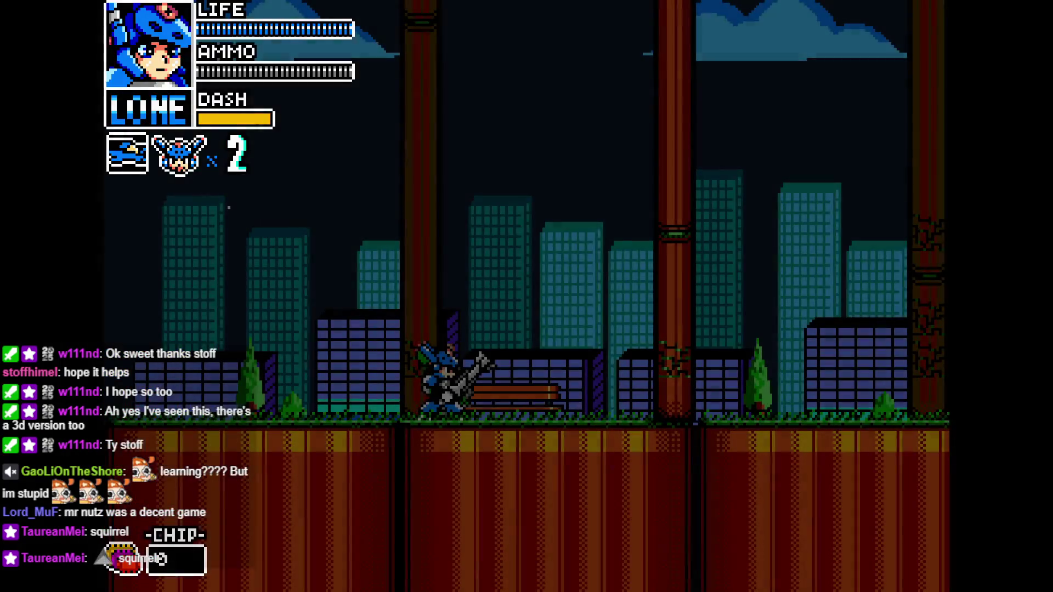
Run right past the enemies, climb the ladder, and reach the platform by the red wall.
key(Right)
key(Right)
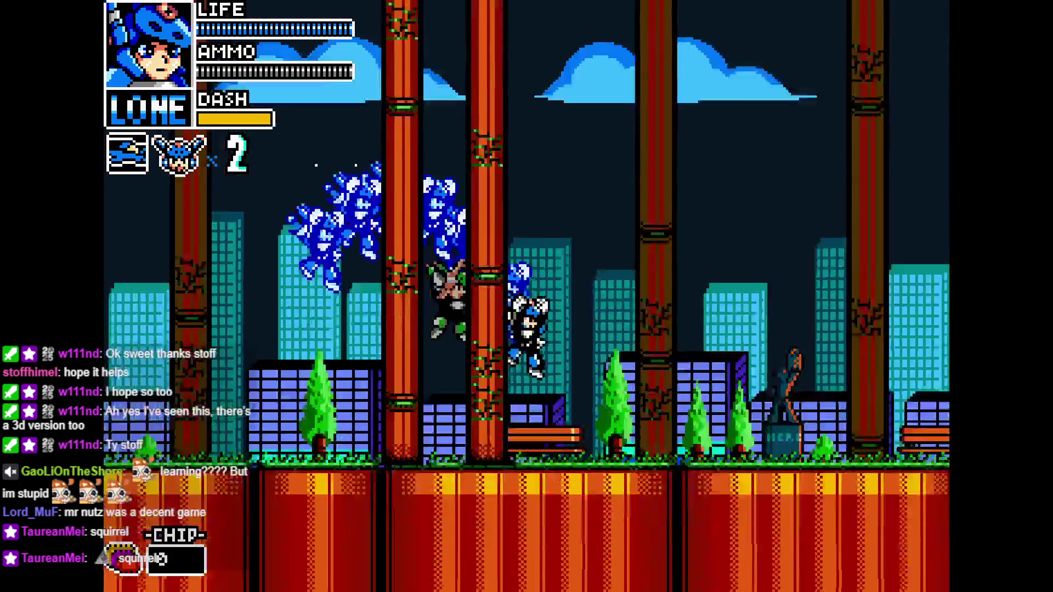
key(Right)
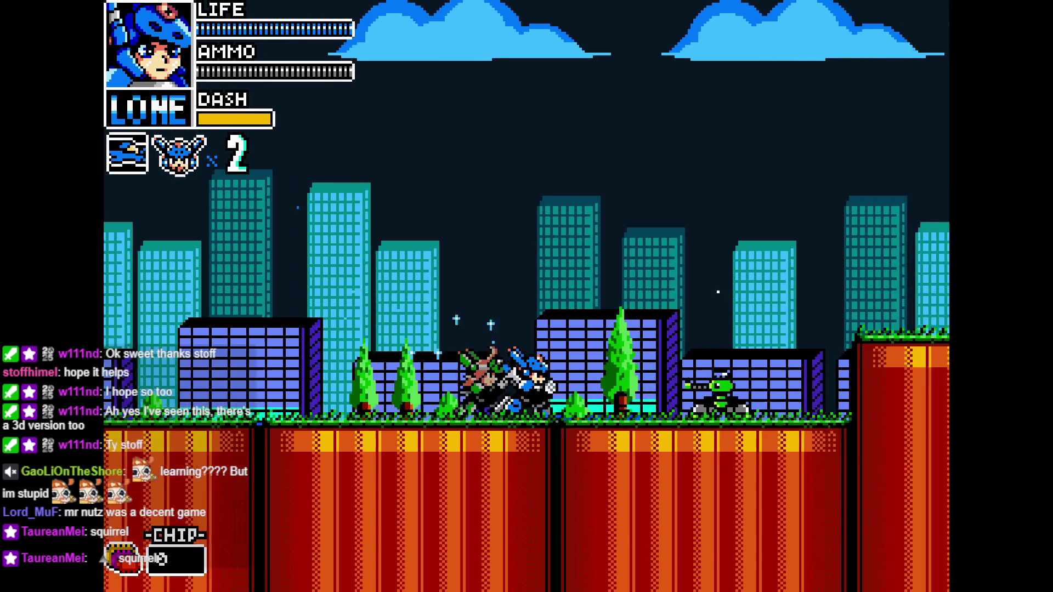
key(Right)
key(Right)
key(Up)
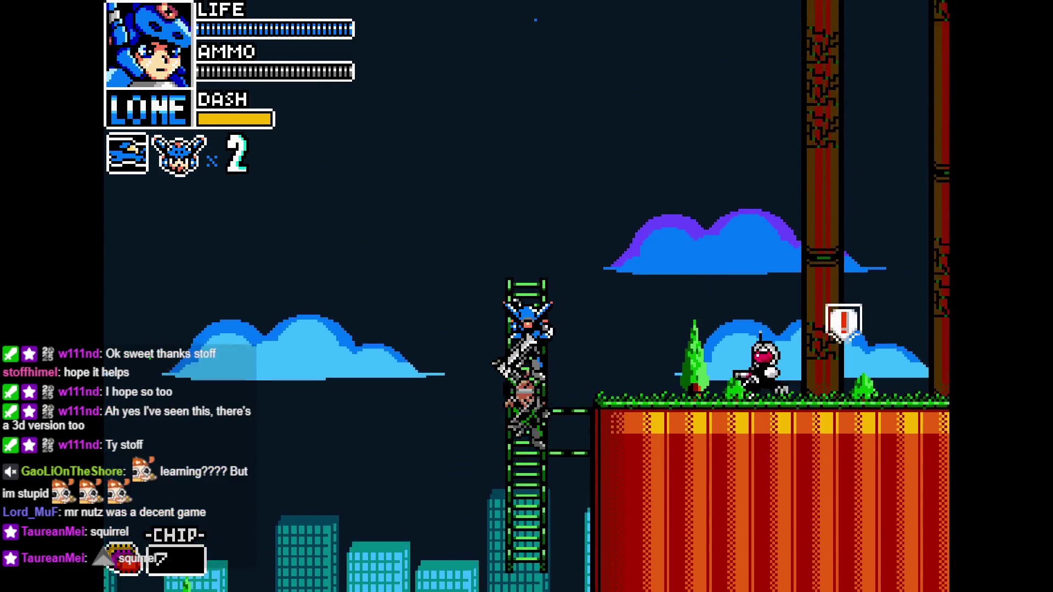
key(Right)
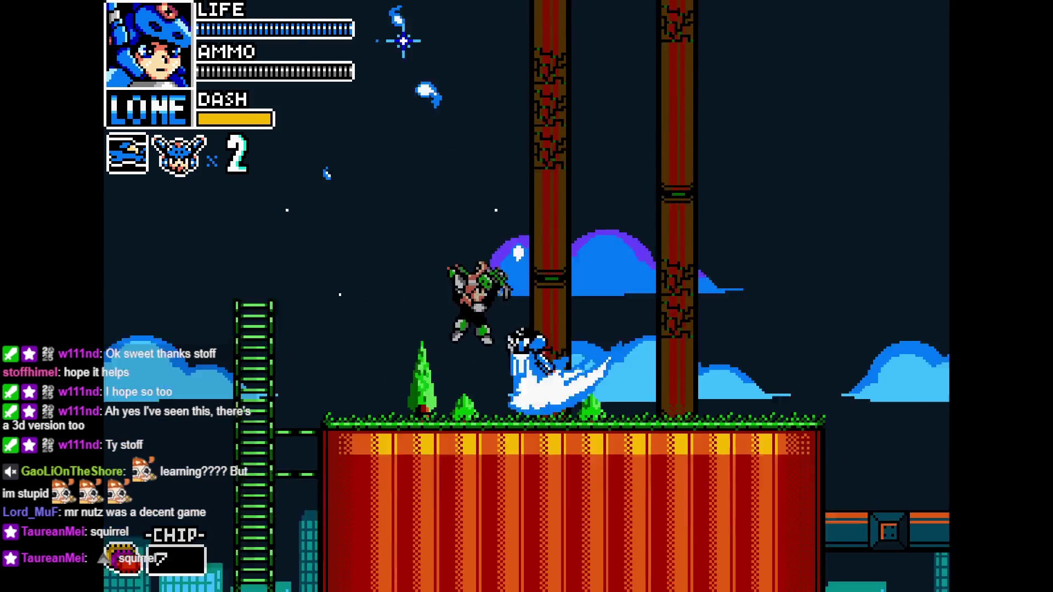
key(Right)
key(Left)
key(Right)
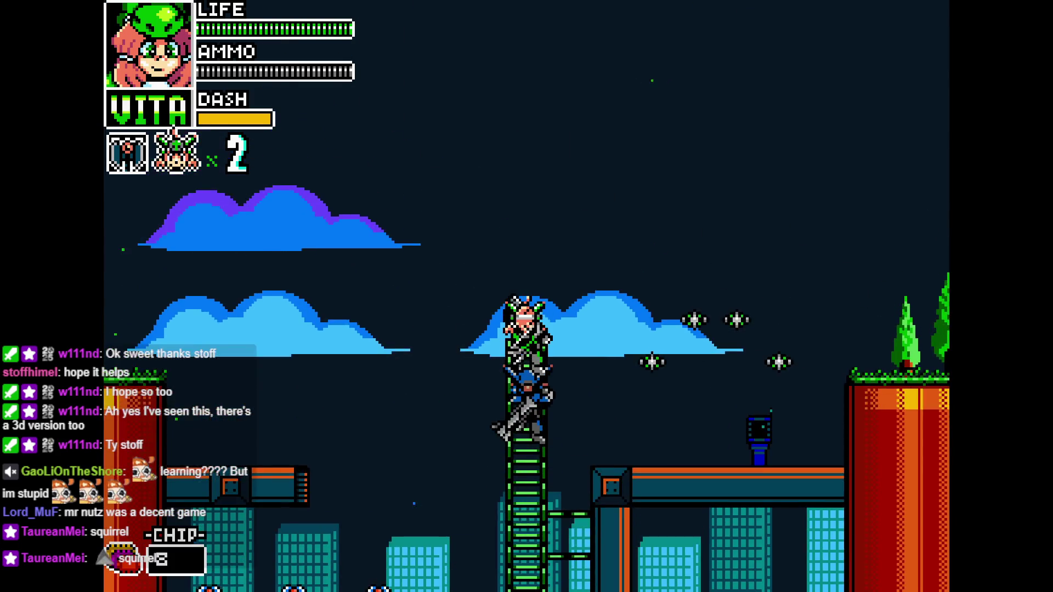
key(Right)
key(Right)
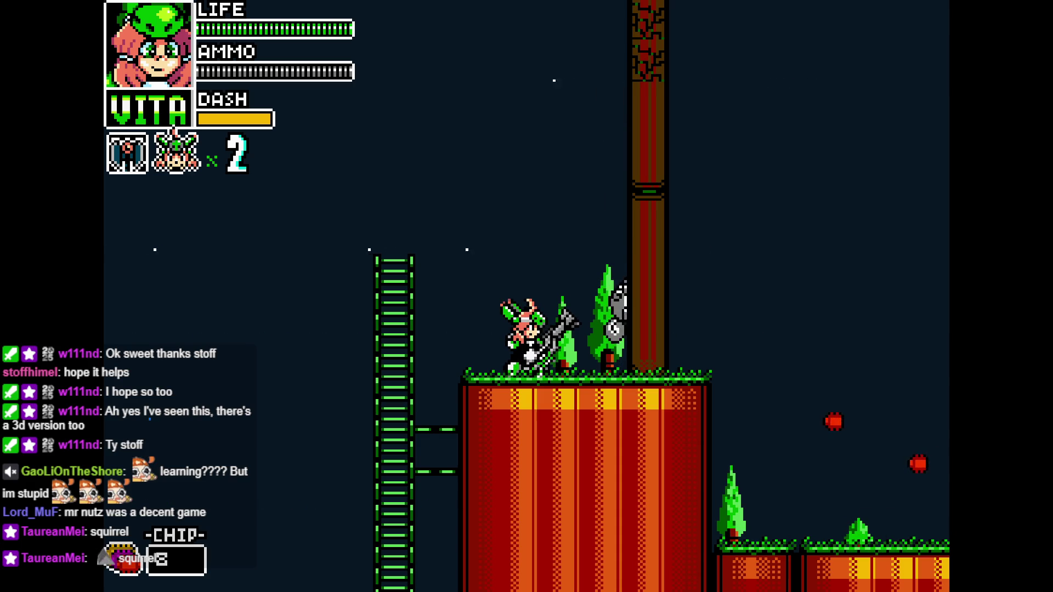
Switch to Lone, climb down the ladder, and back up onto its top.
key(Right)
key(shift)
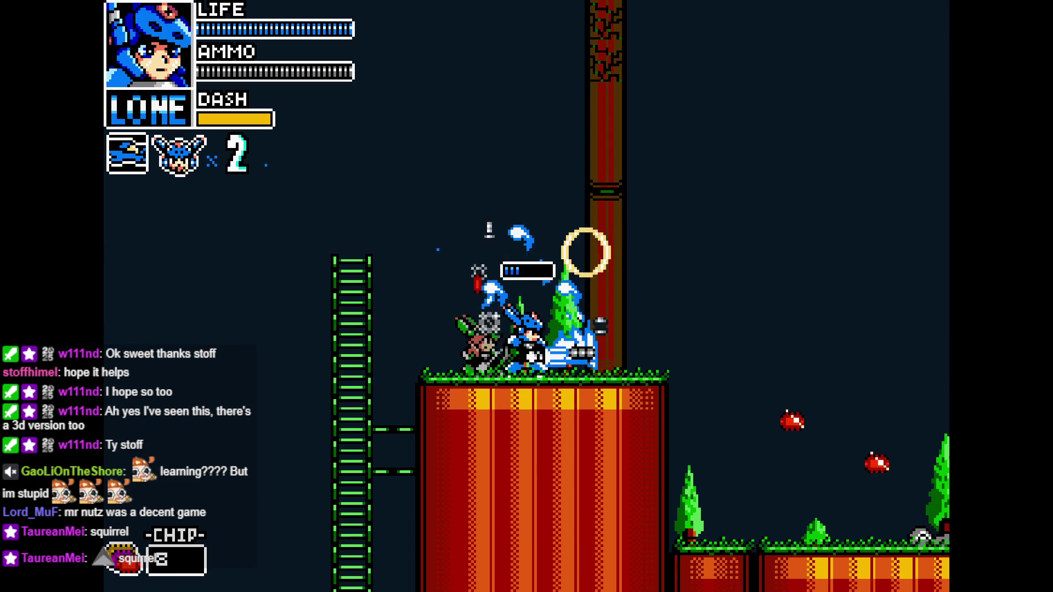
key(Left)
key(Down)
key(Up)
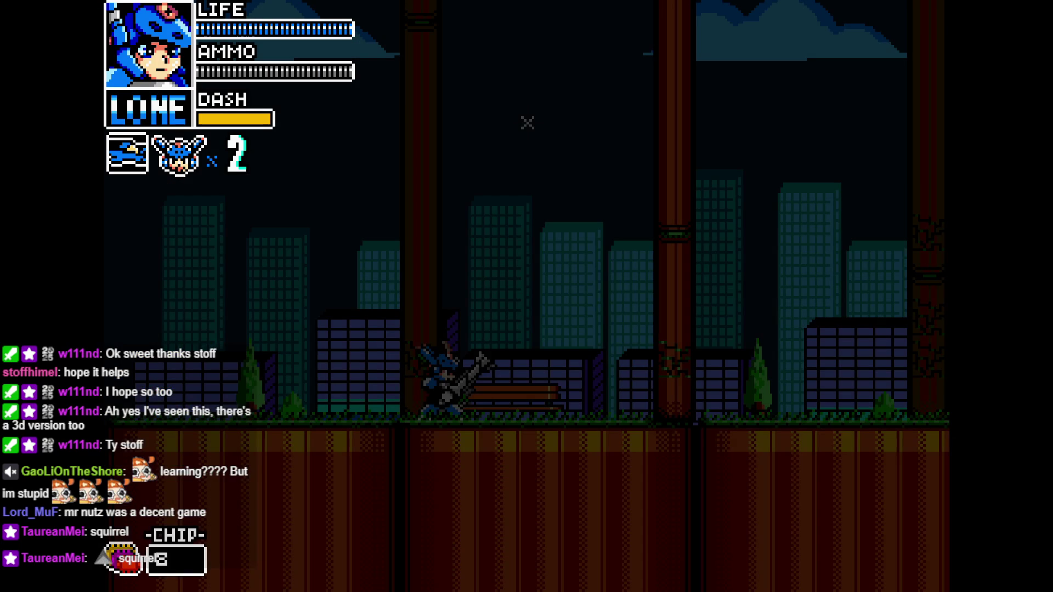
Run Lone through the city onto the orange platform, firing and dashing through the enemies.
key(Right)
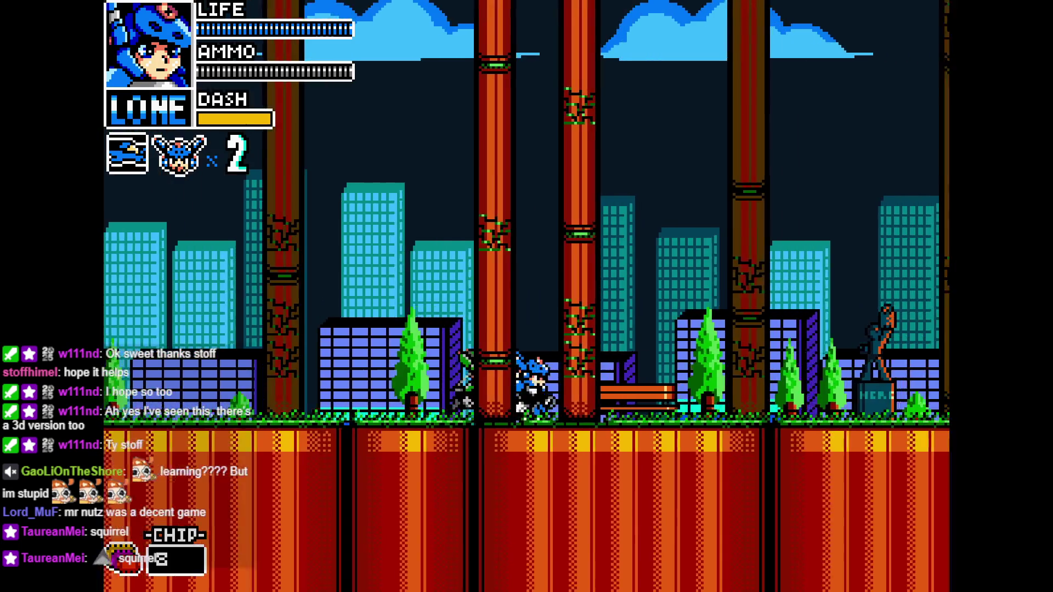
key(Right)
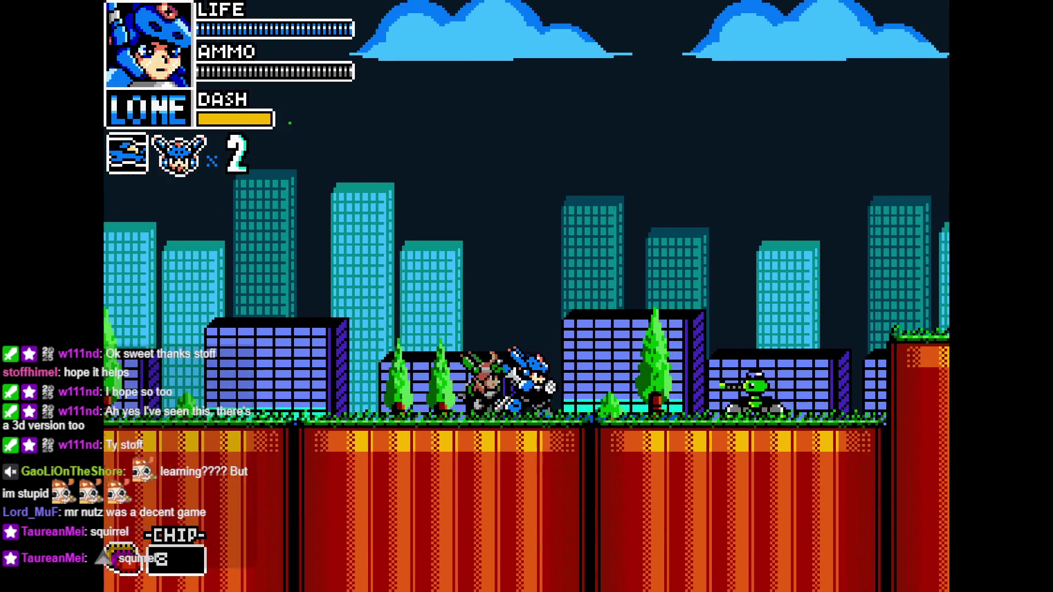
key(z)
key(Right)
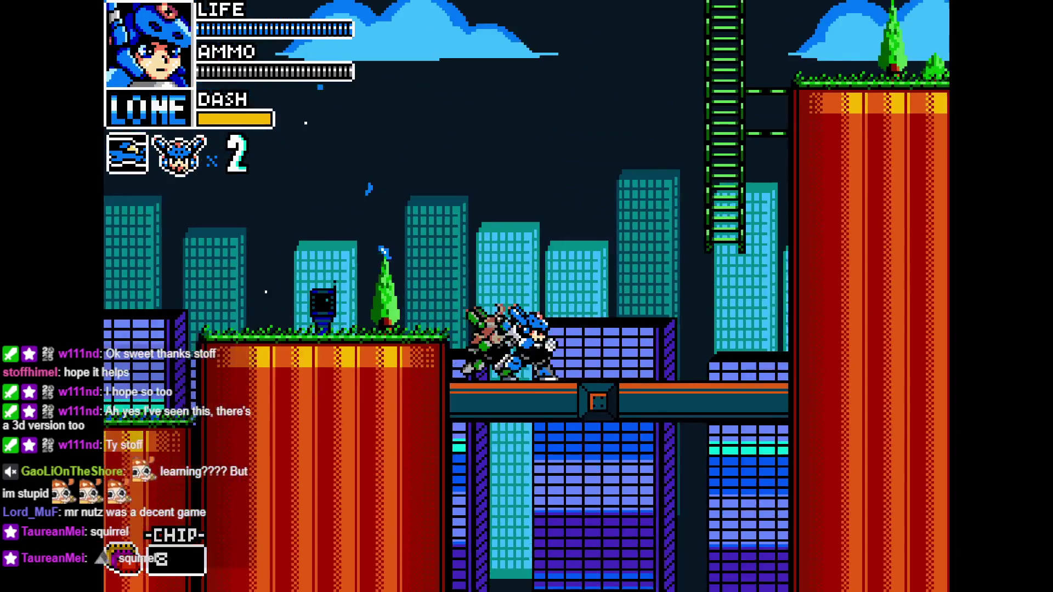
key(Right)
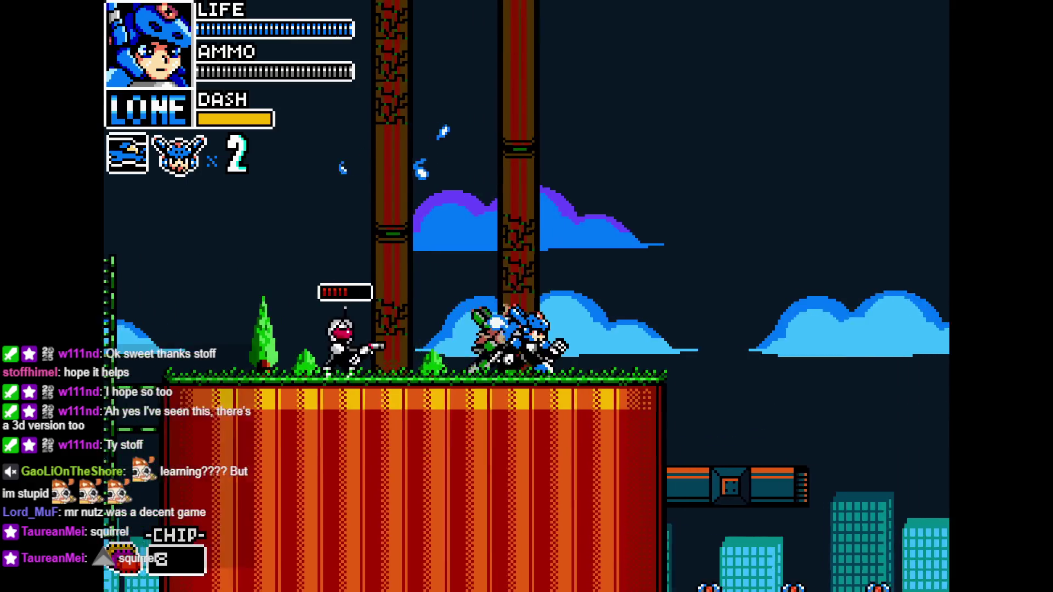
key(Right)
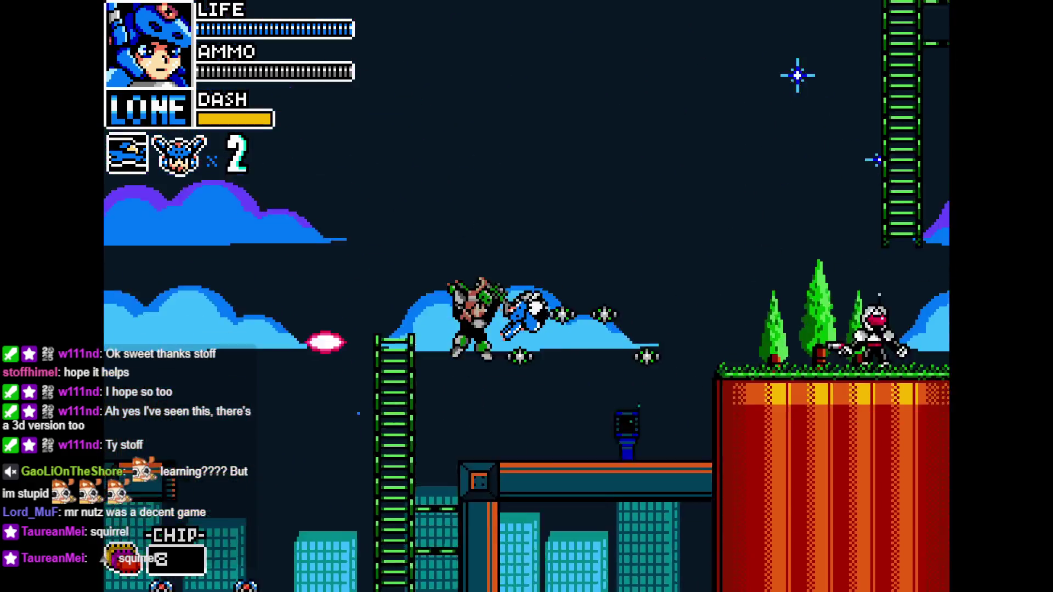
key(Up)
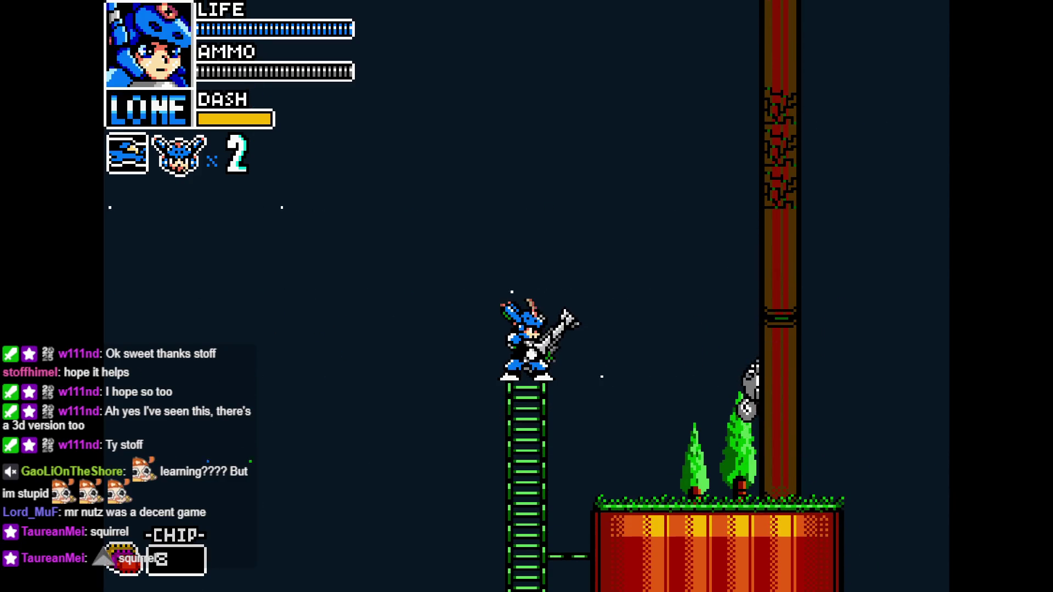
key(Down)
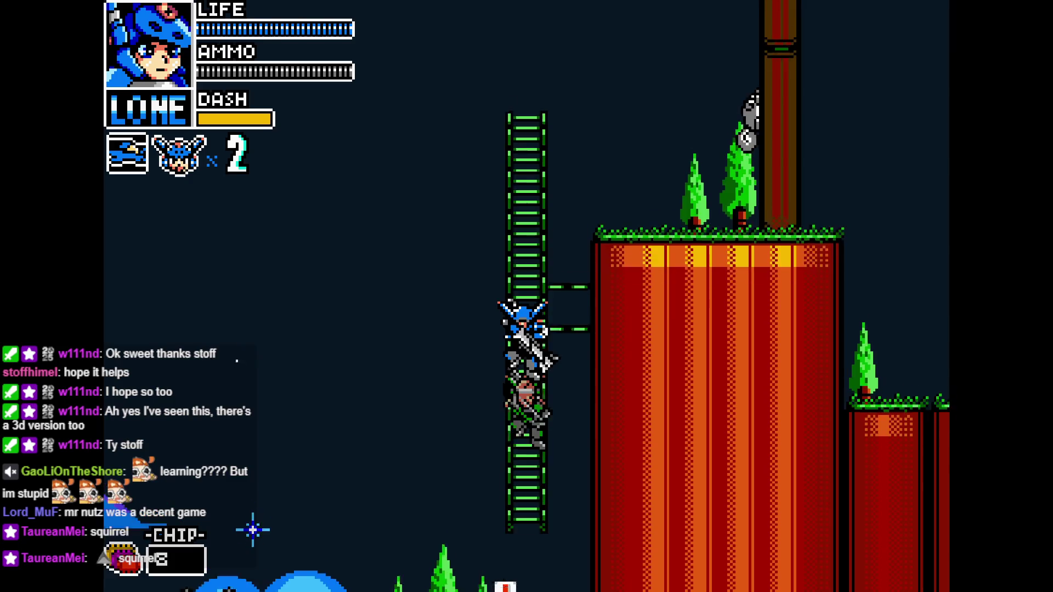
key(Up)
key(Right)
key(Right)
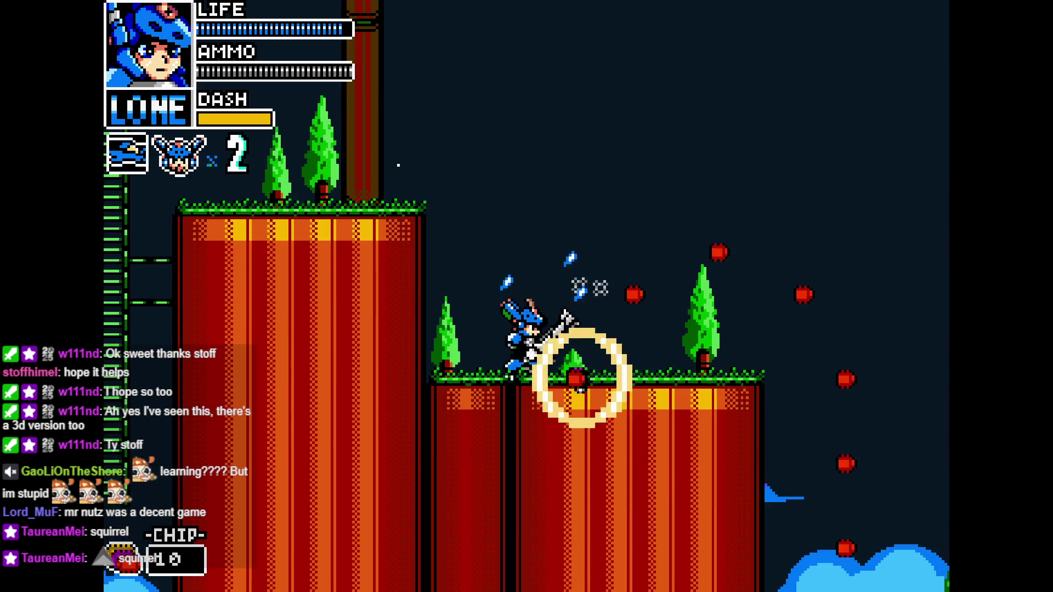
key(Right)
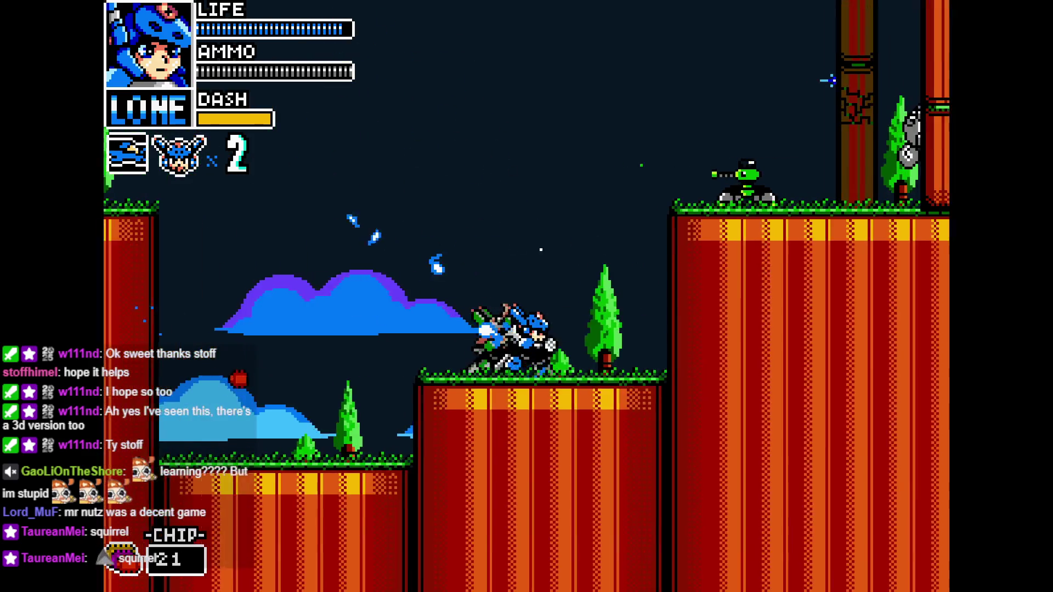
key(Right)
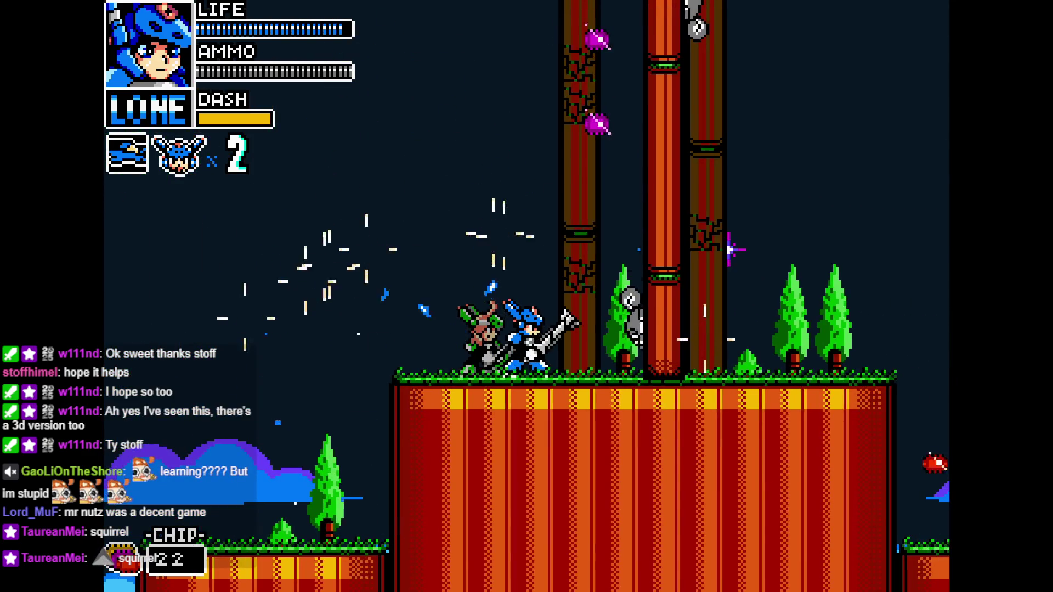
Switch to Vita, run her right over the gaps, then switch back to Lone.
key(c)
key(Left)
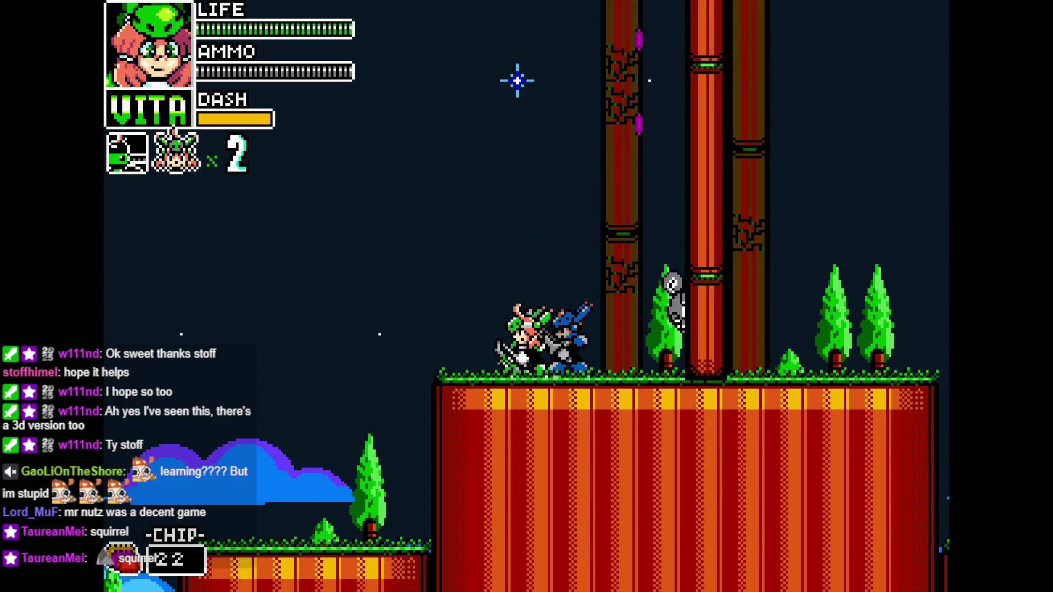
key(Right)
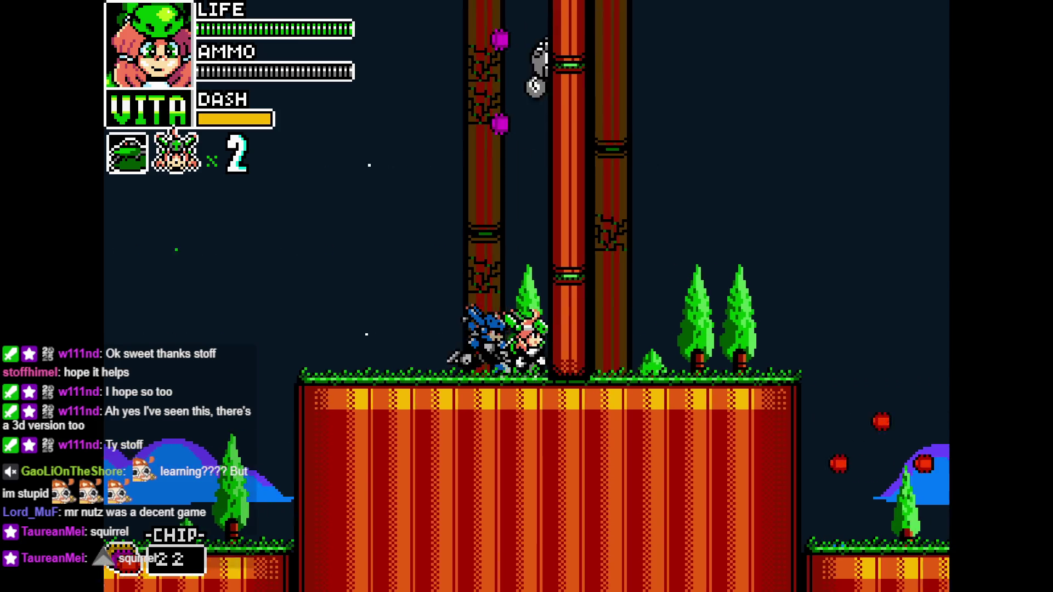
key(z)
key(z)
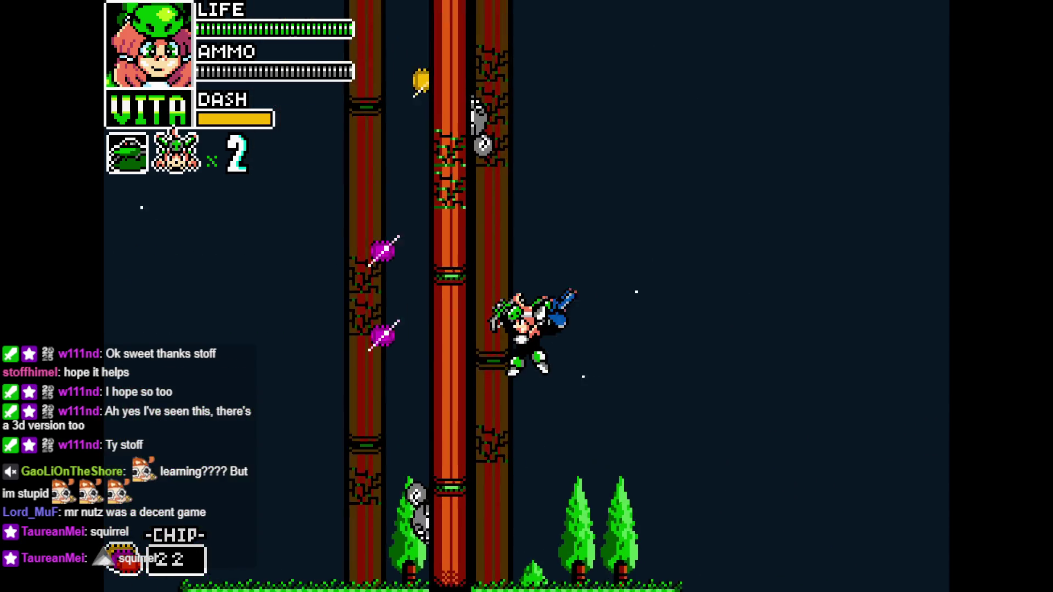
Jump and slash at the squirrel enemies by the tree pillars, finishing with a flame burst.
key(z)
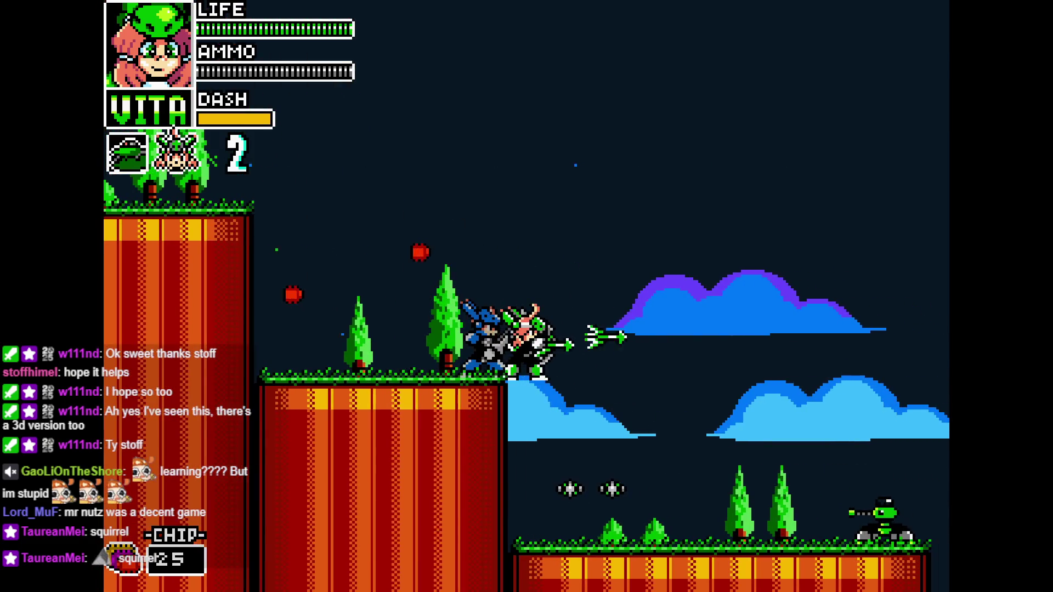
key(c)
key(Left)
key(z)
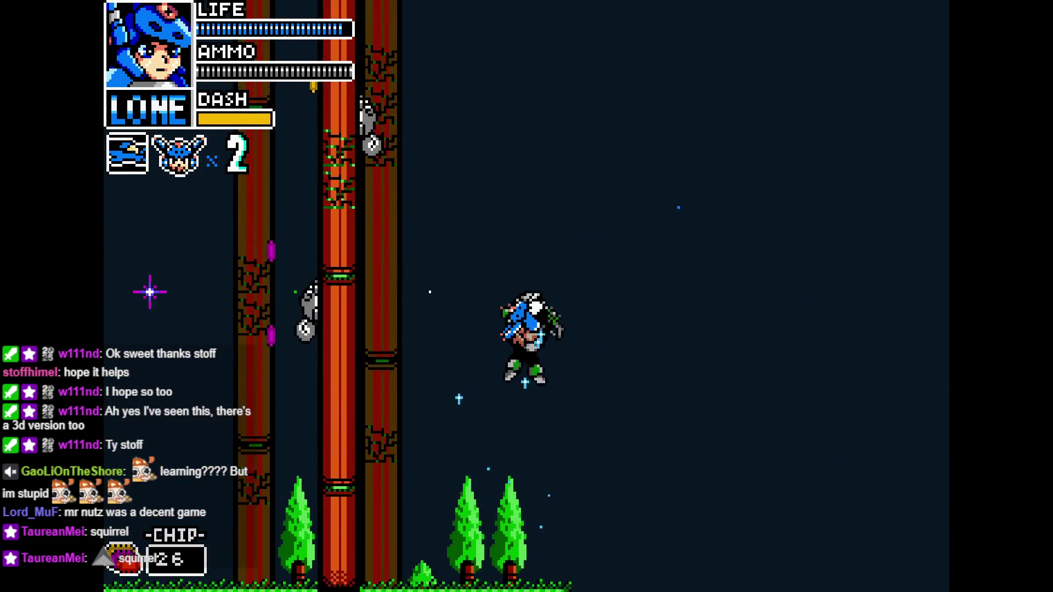
key(x)
key(z)
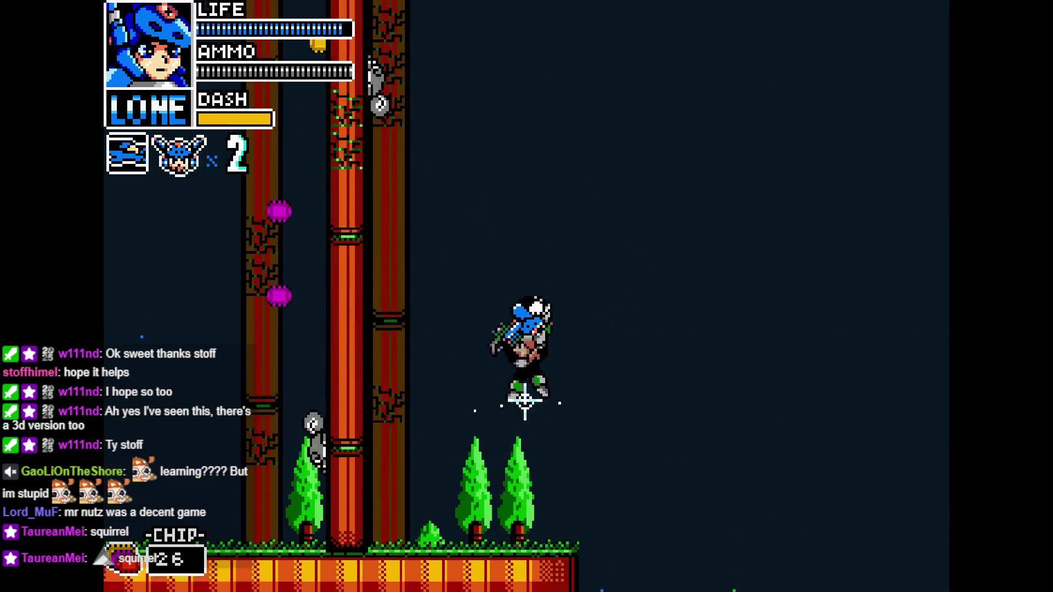
key(x)
key(Left)
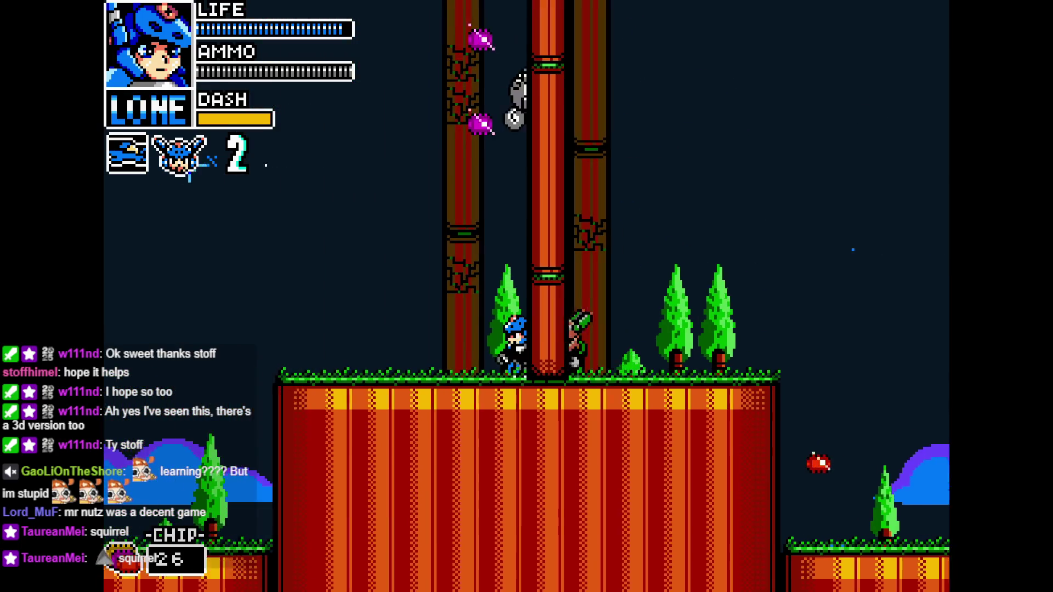
key(Right)
key(z)
key(x)
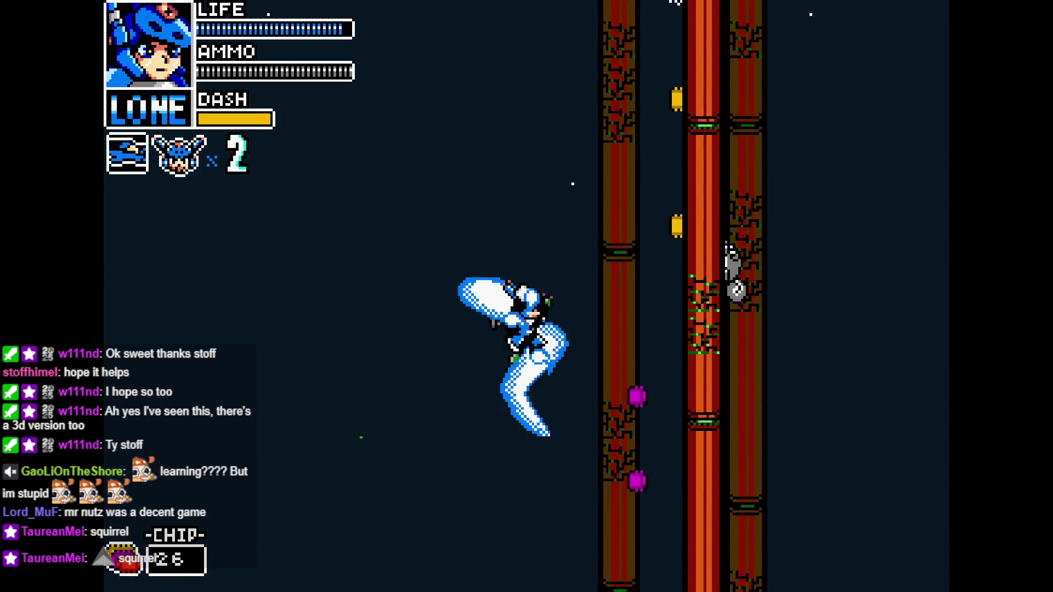
key(Left)
key(x)
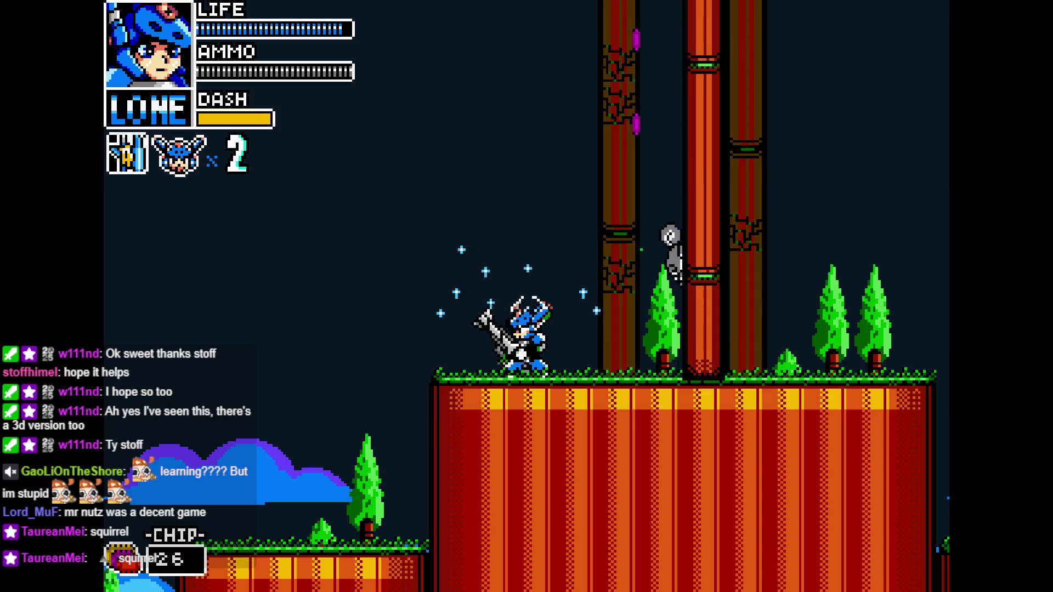
Swap characters, fire in mid-air, and run right toward the tank enemy and tall pole.
key(c)
key(c)
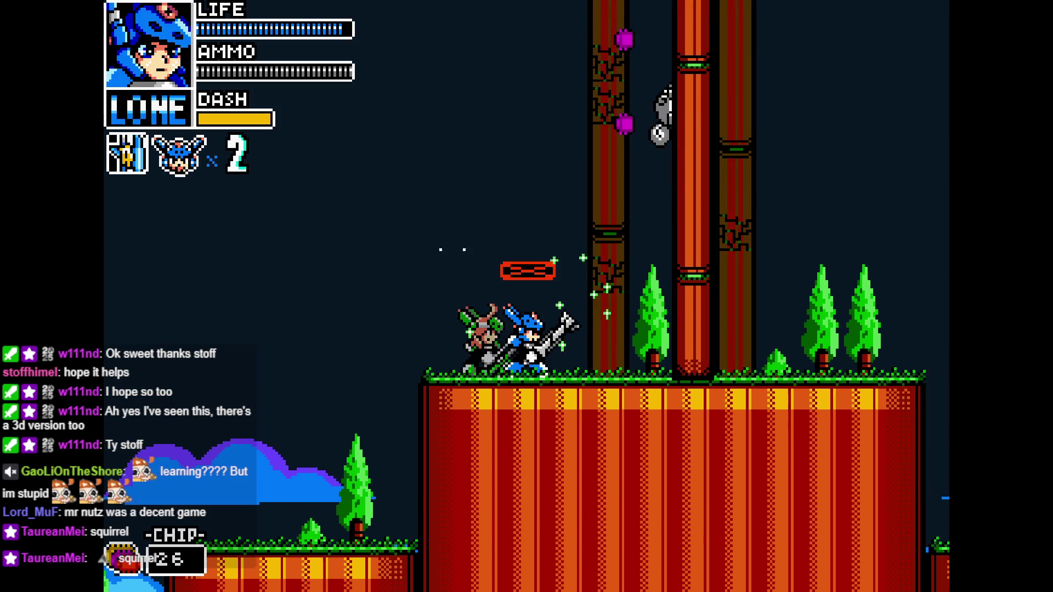
key(z)
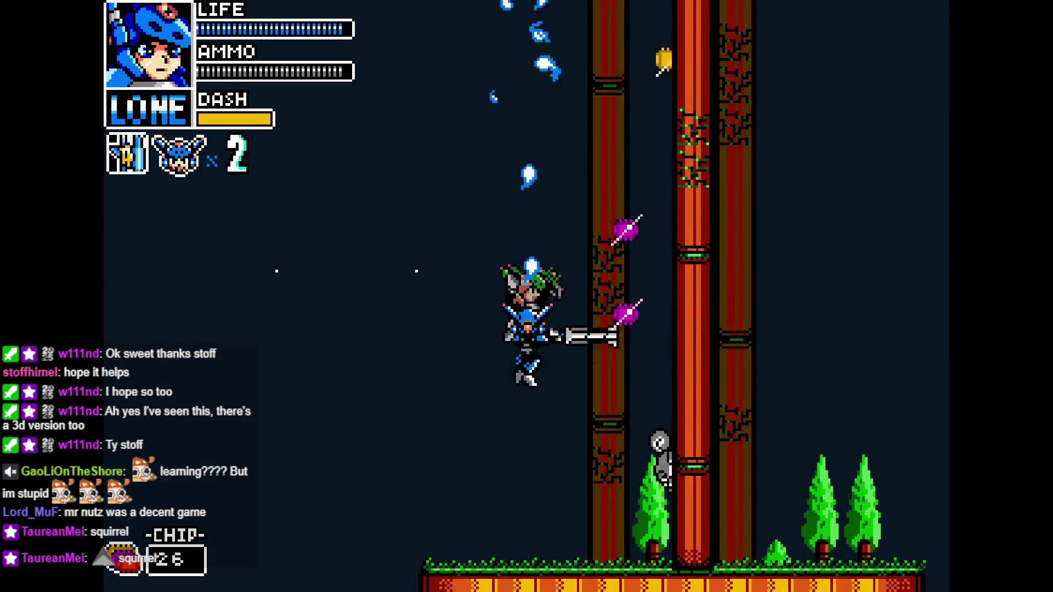
key(Left)
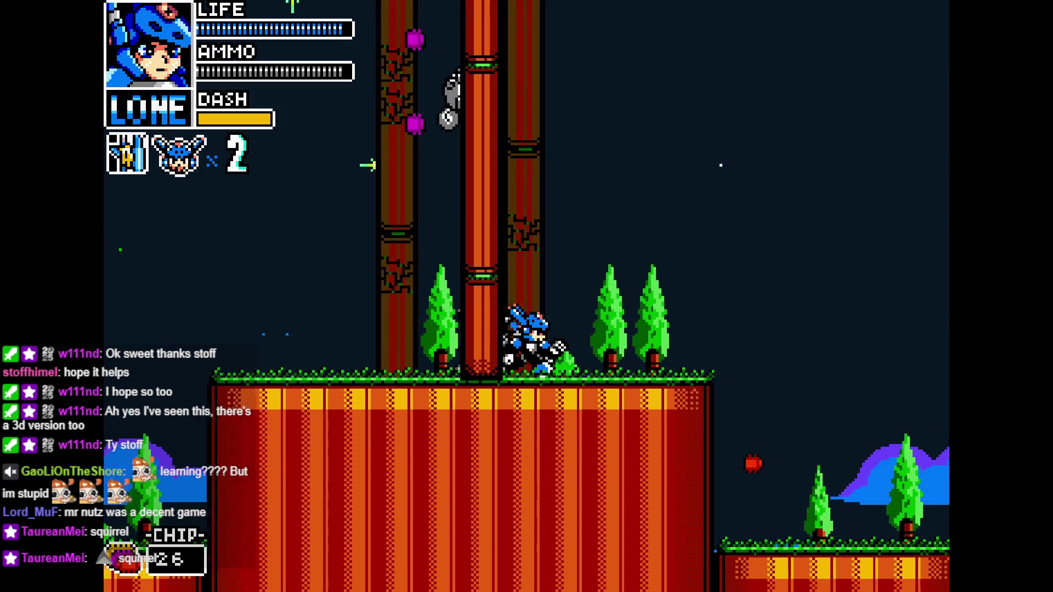
key(Right)
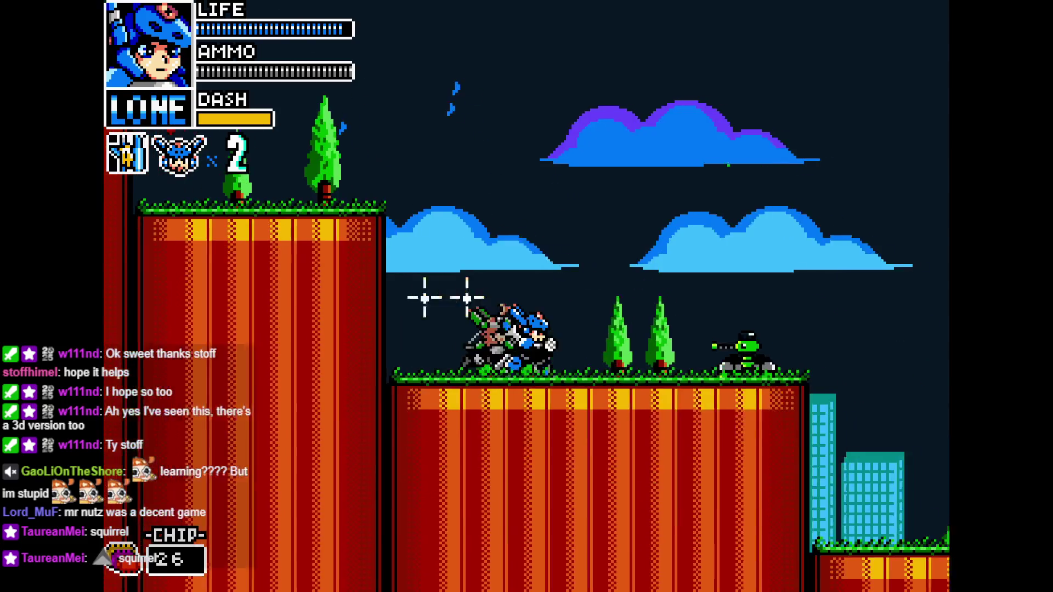
key(Right)
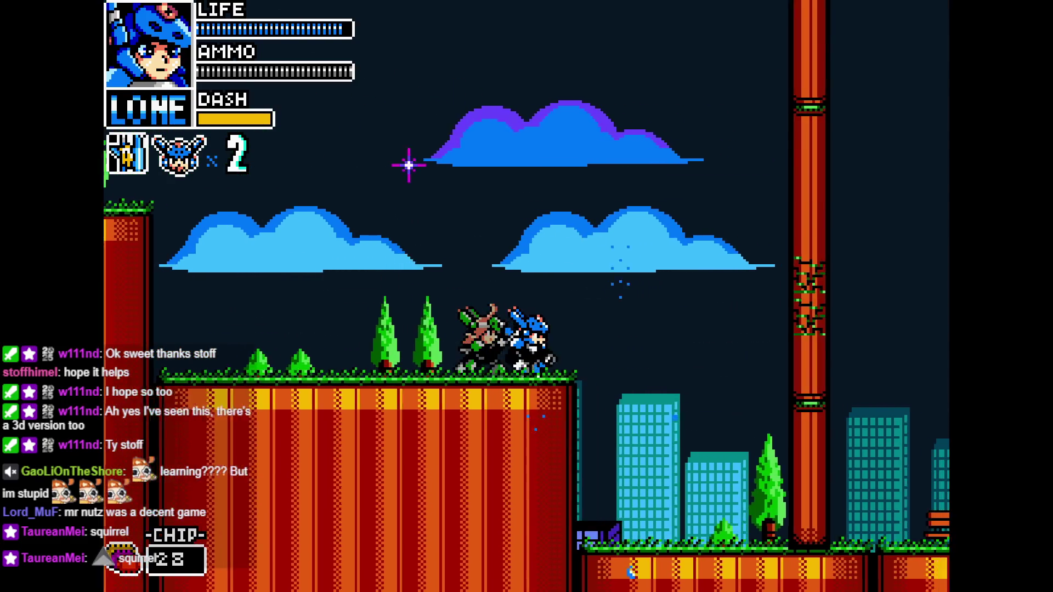
Grab the tall pole with Lone, then jump past the poles onto the raised ledge while slashing.
key(z)
key(Right)
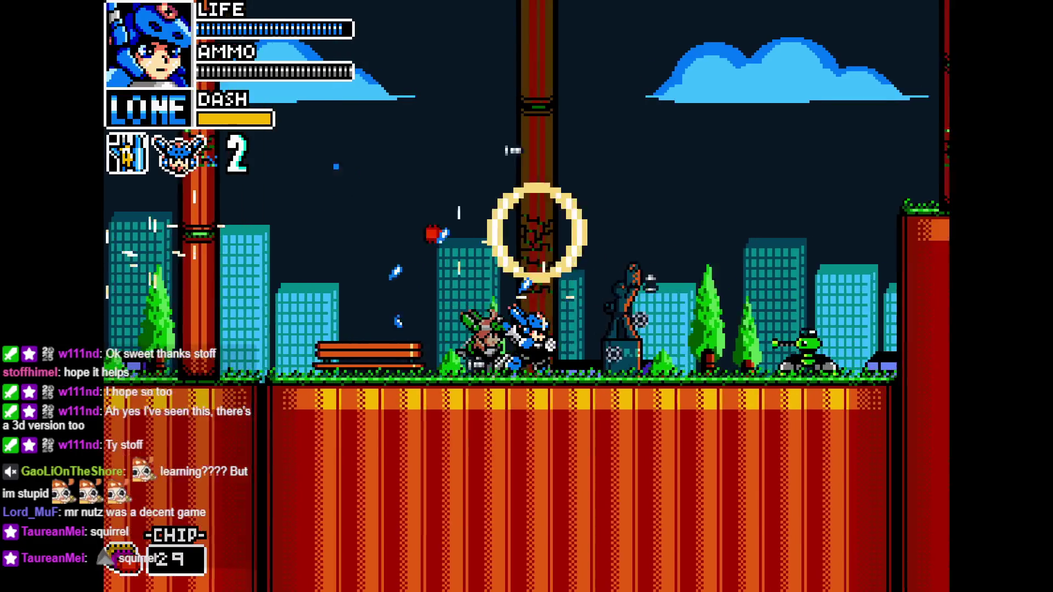
key(Right)
key(z)
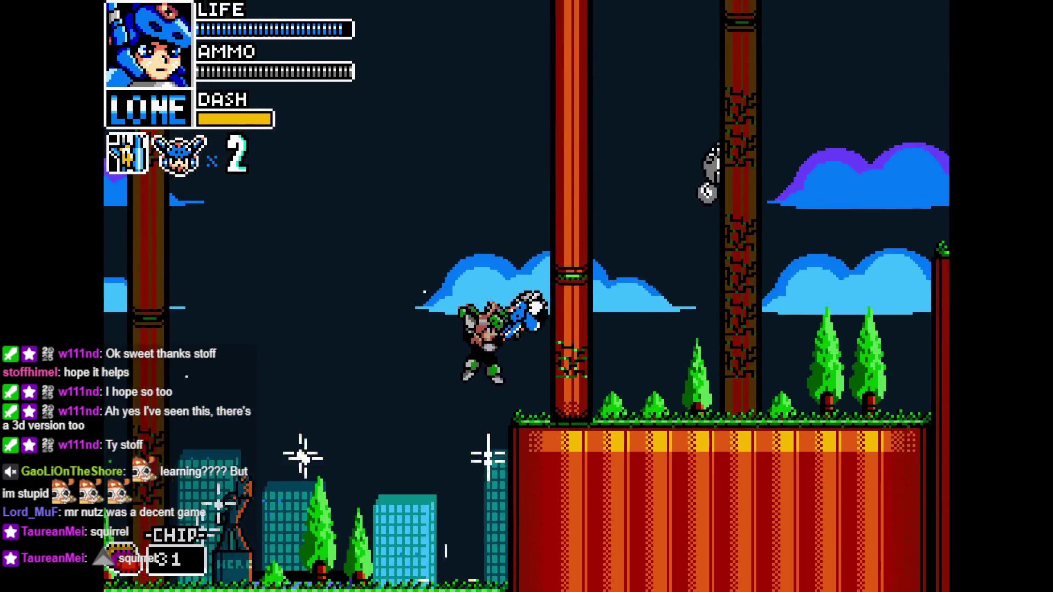
key(z)
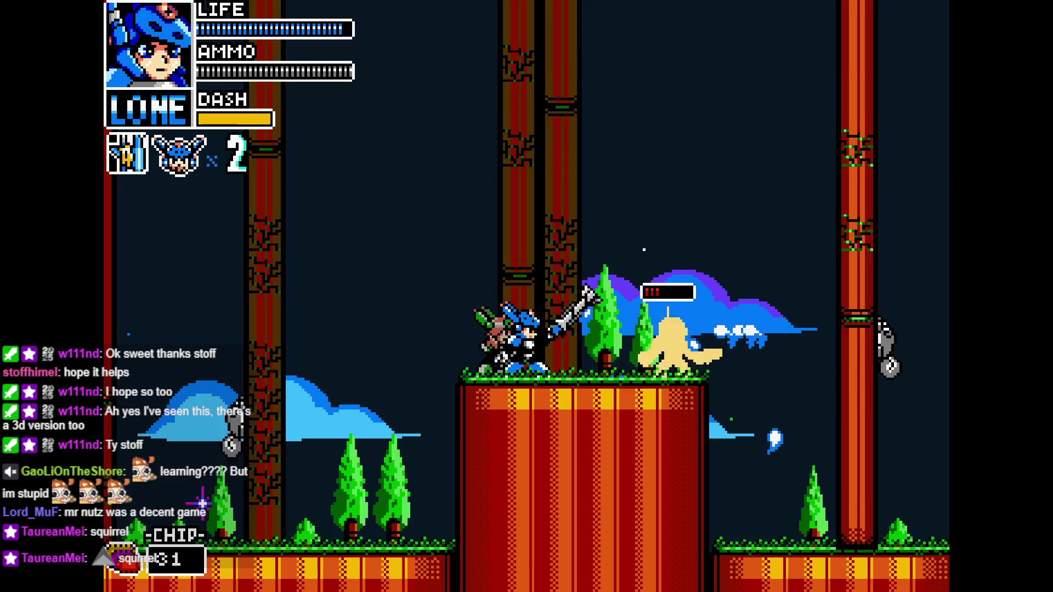
key(z)
key(Right)
key(Right)
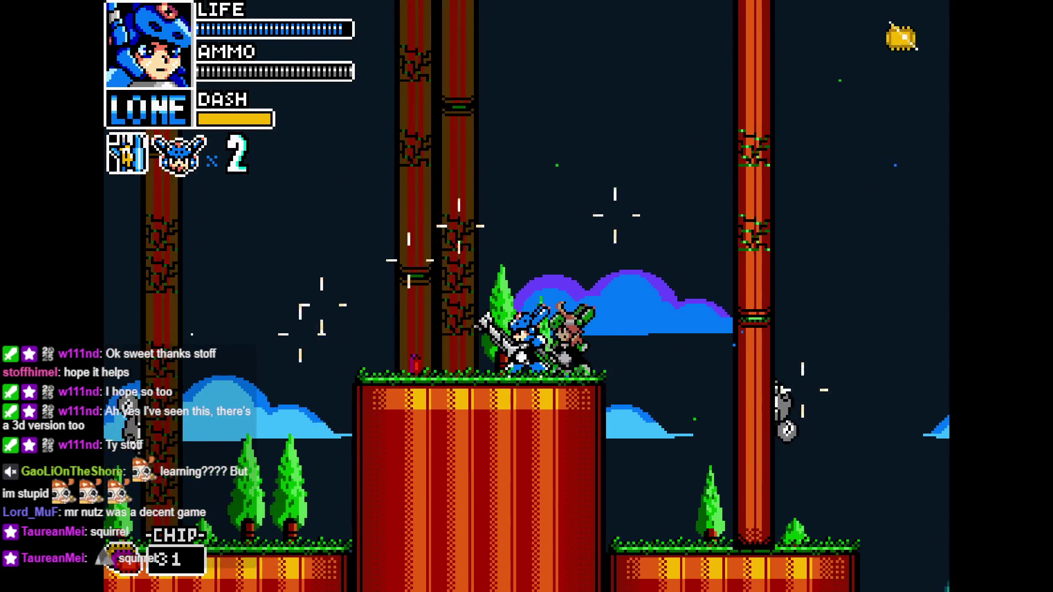
key(z)
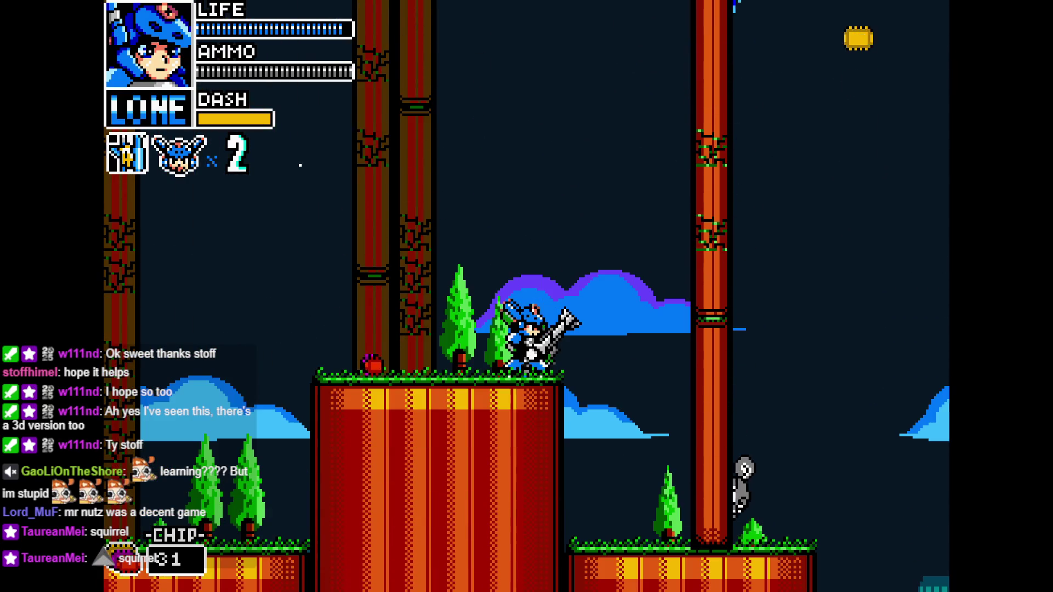
key(z)
key(Right)
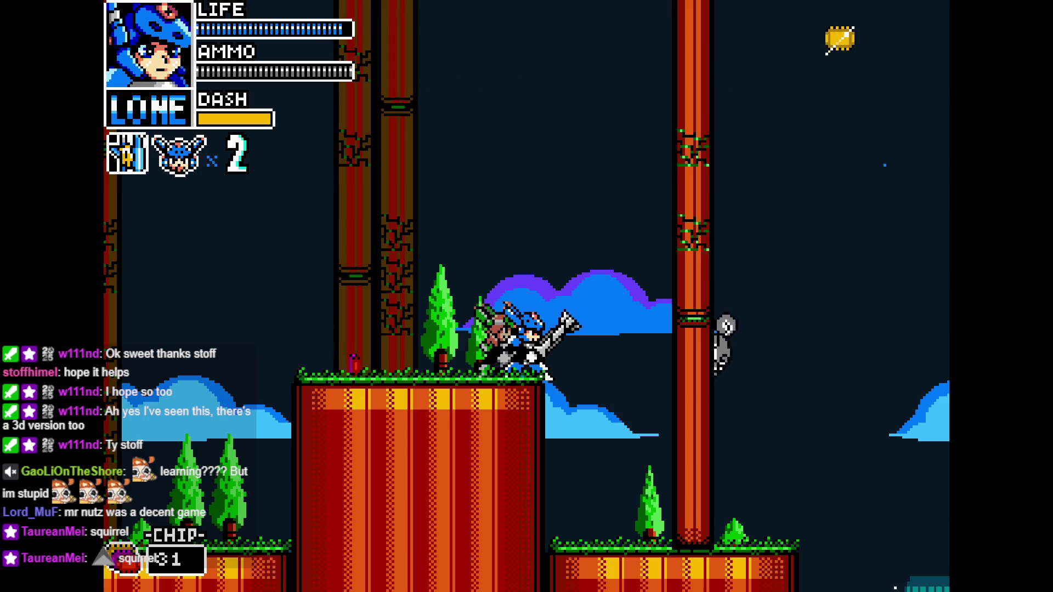
Drop to the lower city ground and fight right over the orange wall to the green crates, then swap to Vita.
key(Right)
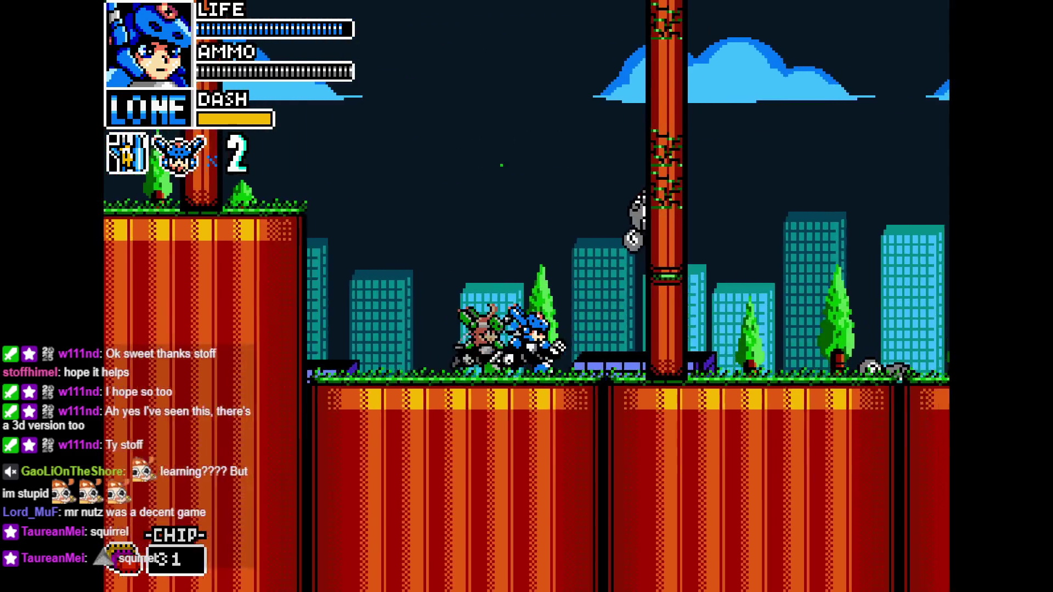
key(Left)
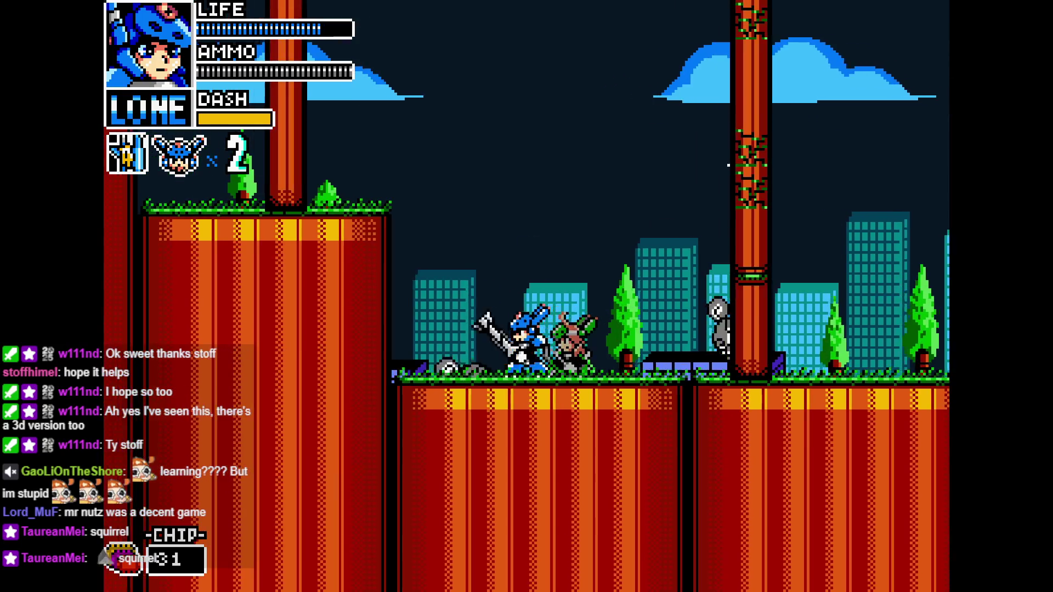
key(Left)
key(Right)
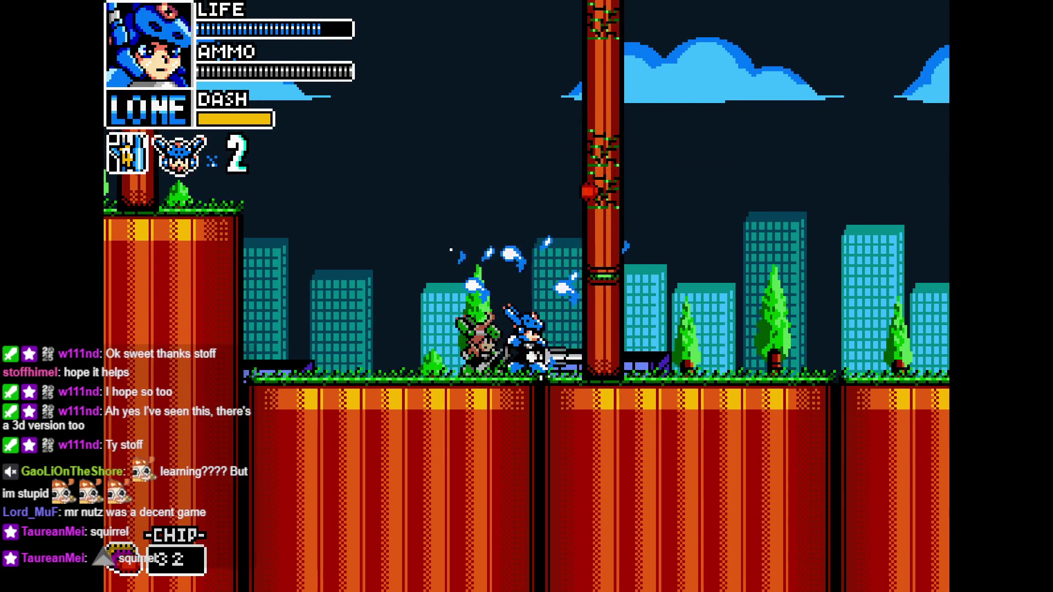
key(Right)
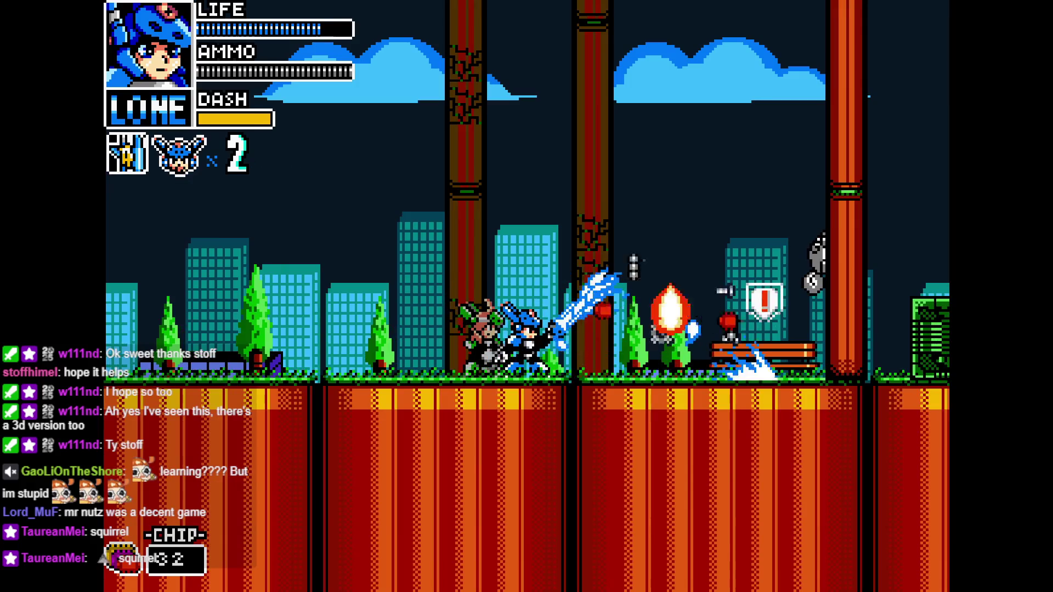
key(Right)
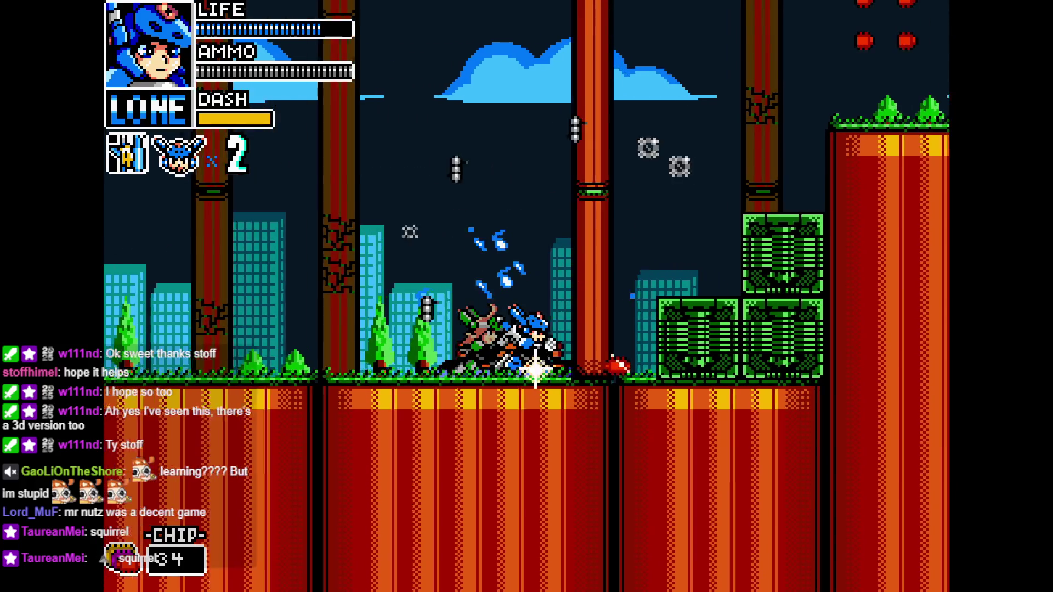
key(Right)
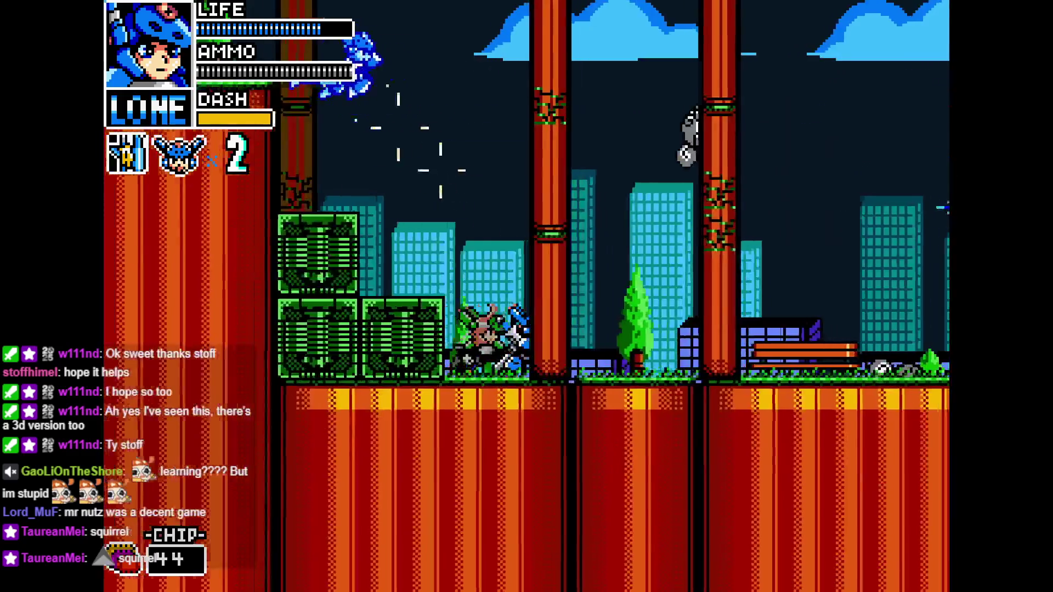
key(Right)
key(Left)
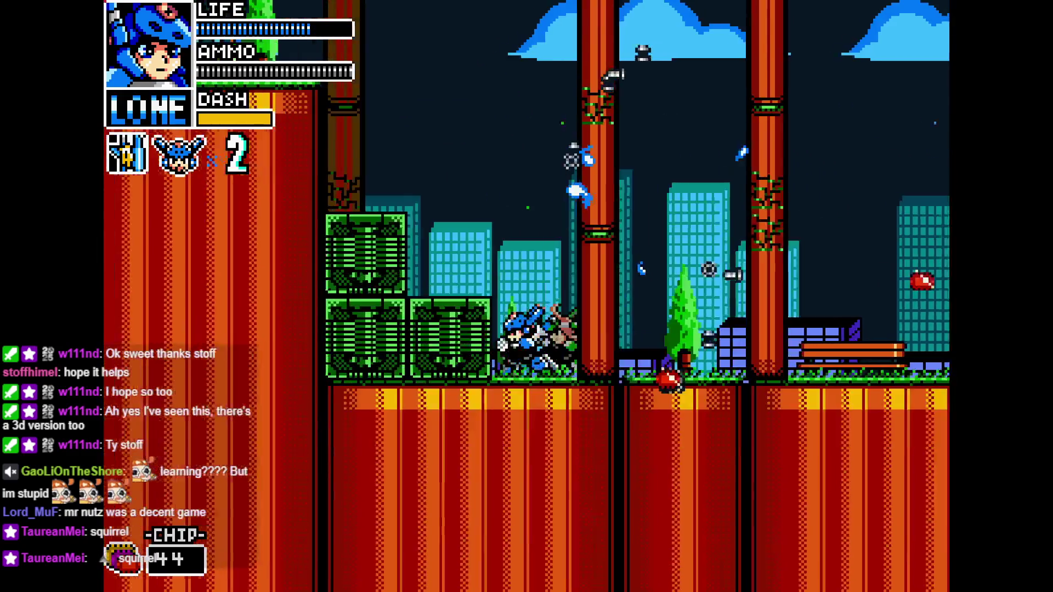
key(Right)
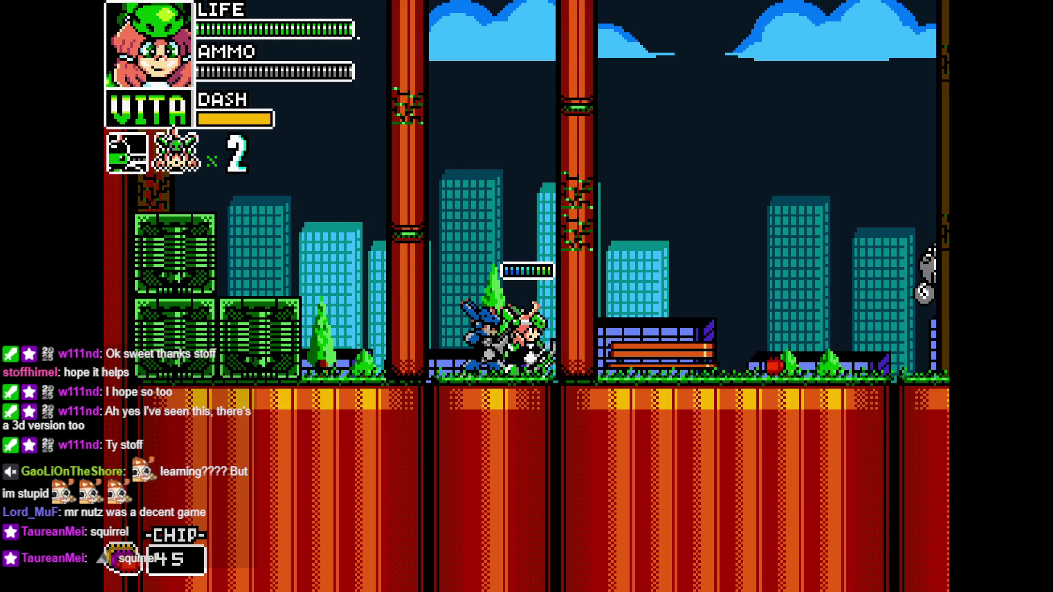
Take Vita up the cliff onto the upper grass ledge and shoot the squirrel enemy.
key(Right)
key(Right)
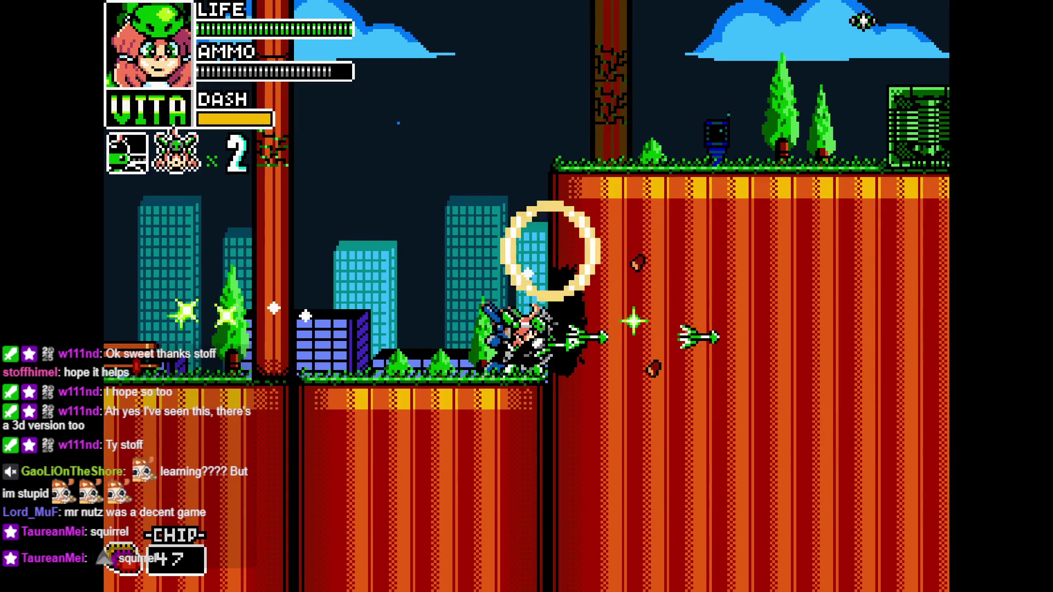
key(Left)
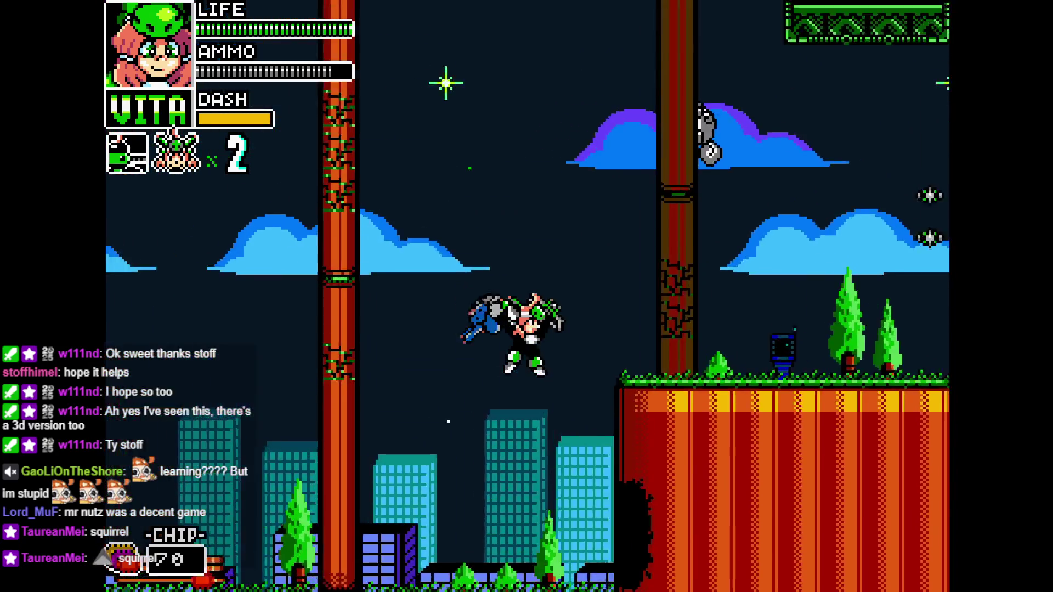
key(Right)
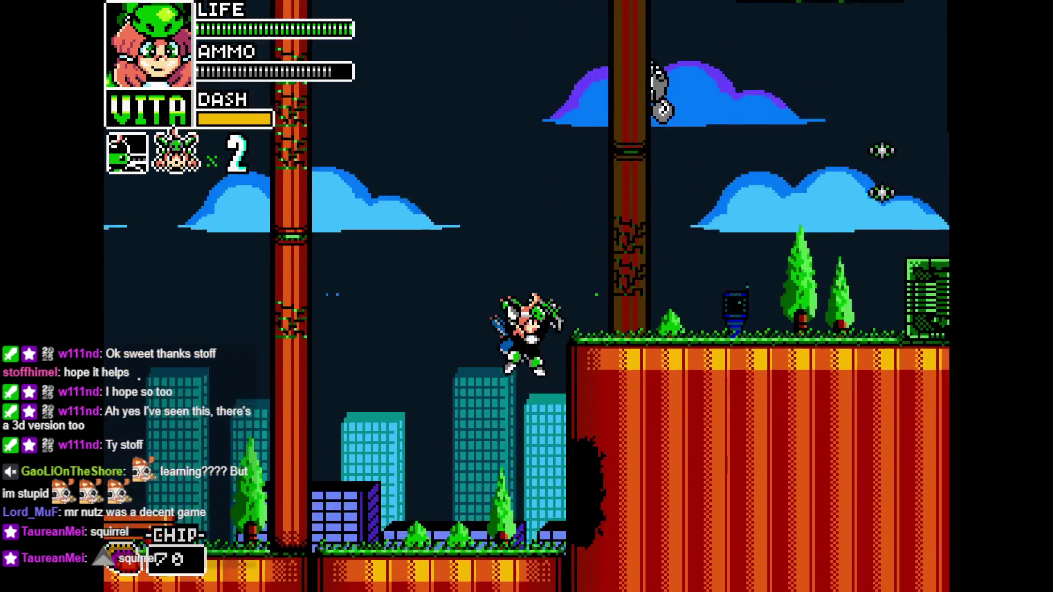
key(Right)
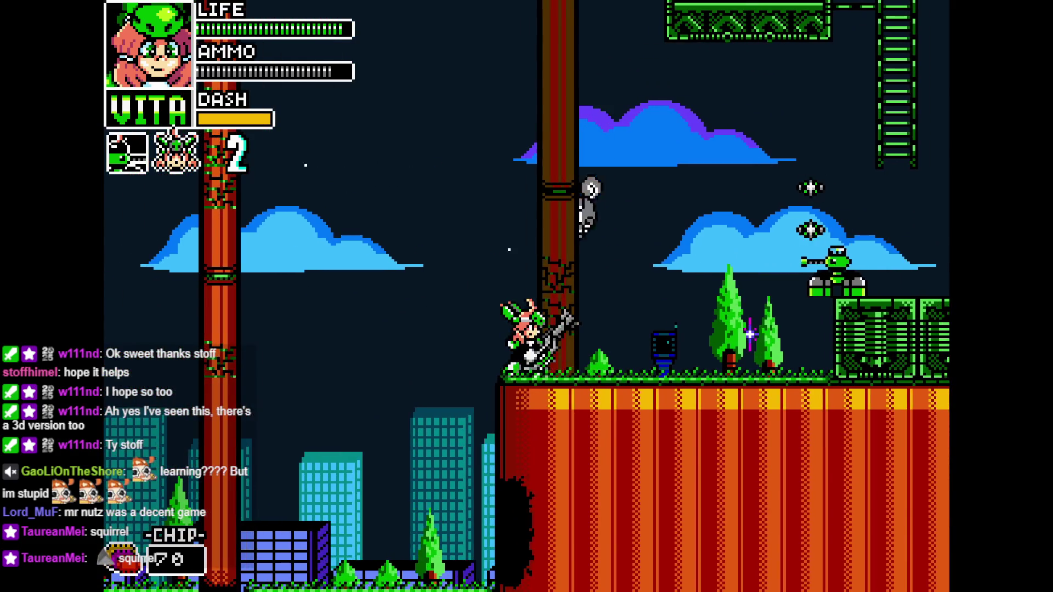
key(x)
Climb the green ladder, then run right across the metal platform attacking the robots.
key(Up)
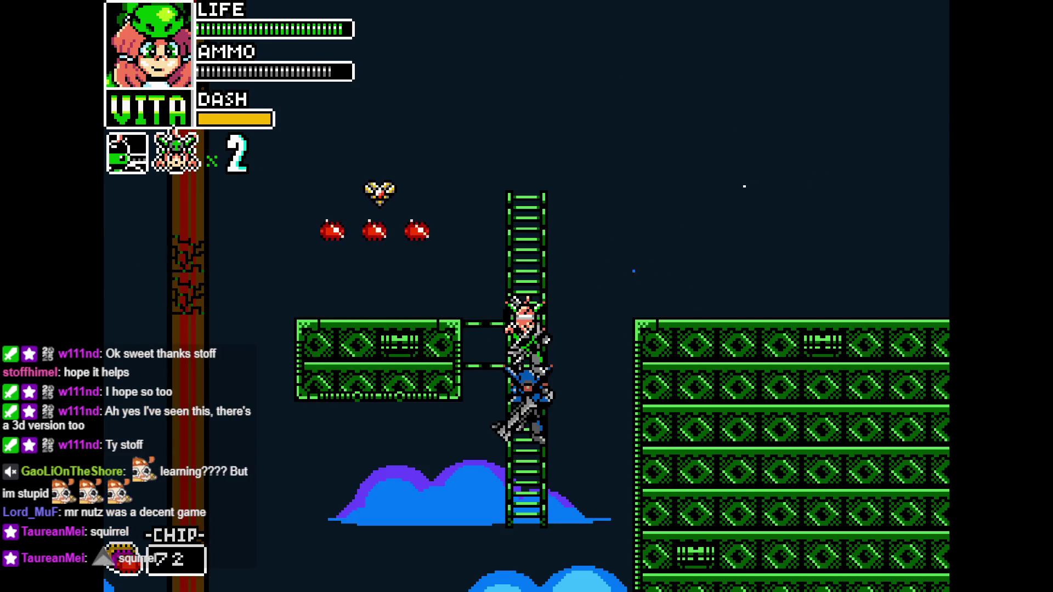
key(c)
key(Right)
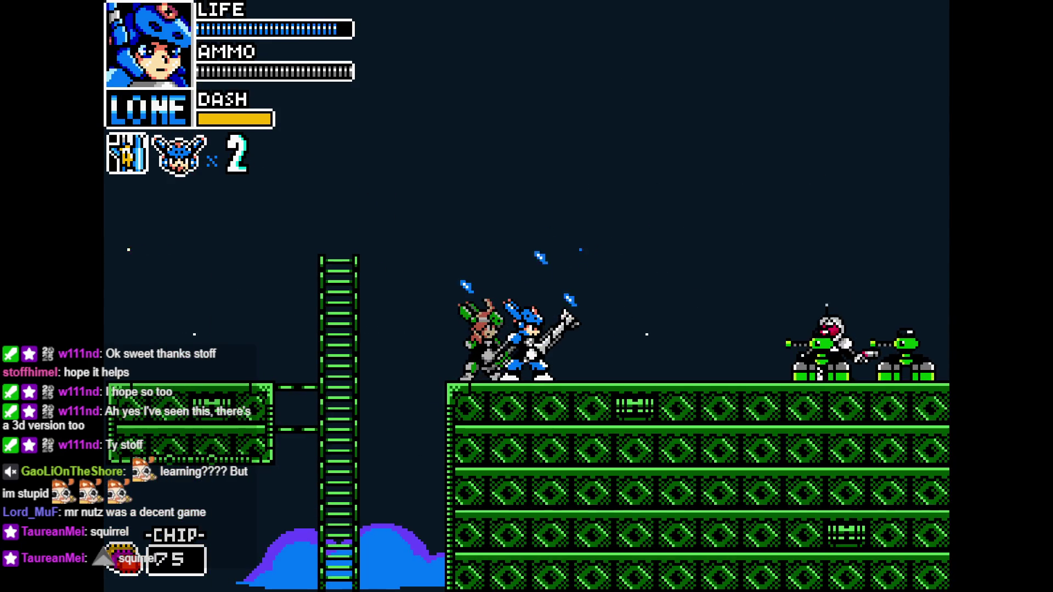
key(c)
key(Right)
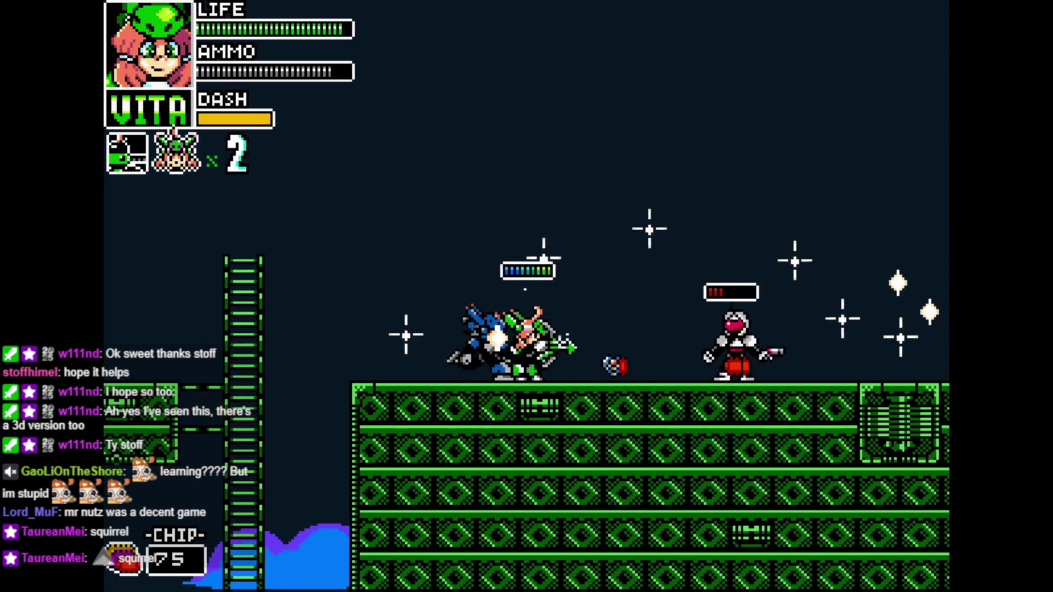
key(Right)
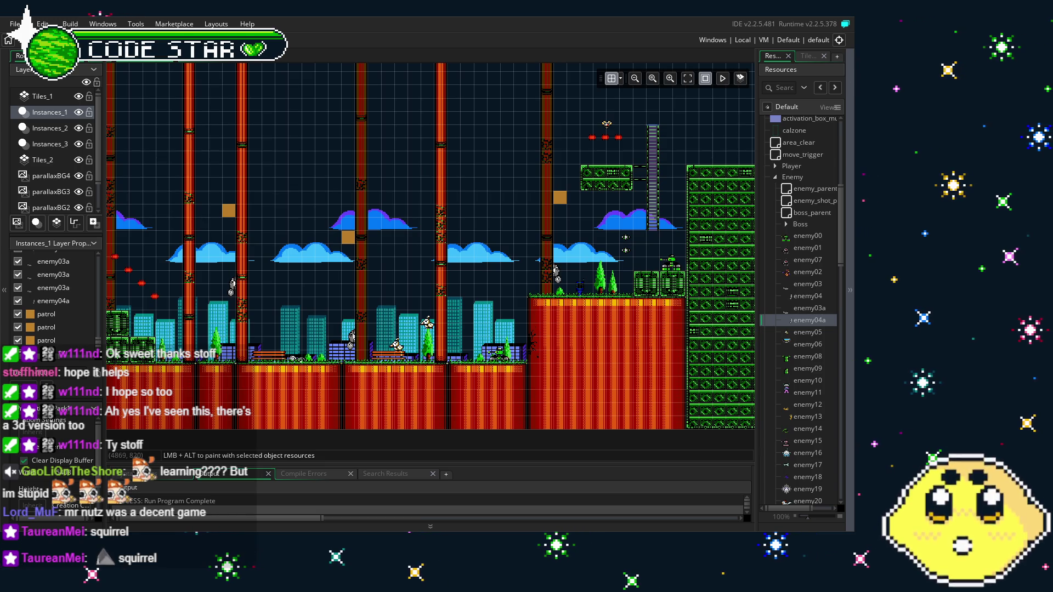
Pan the room view left to show the pillars with enemy04a climbers and patrol markers.
drag(191, 407, 341, 412)
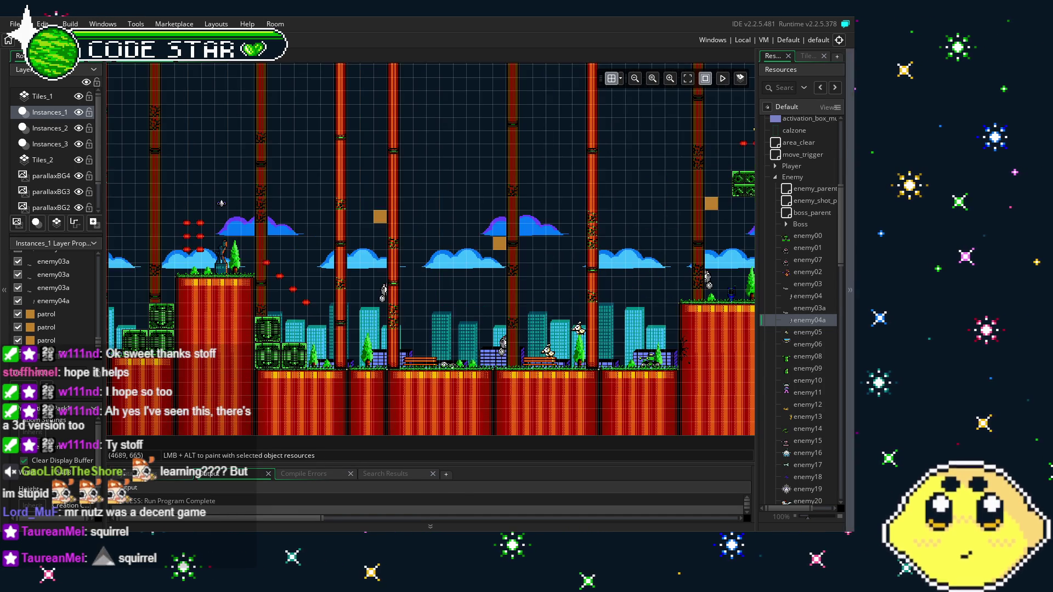